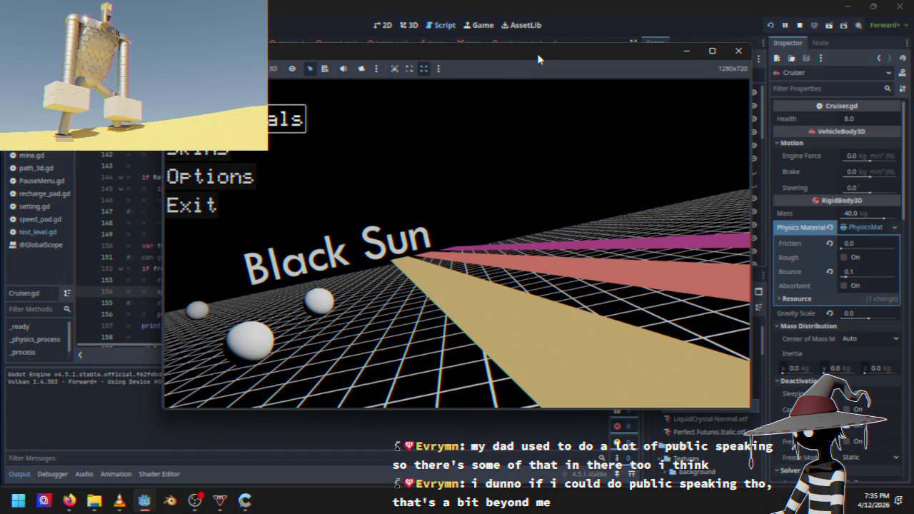
# Start a race from the Black Sun main menu, drive, then pause and quit to desktop.
pyautogui.press('Return')
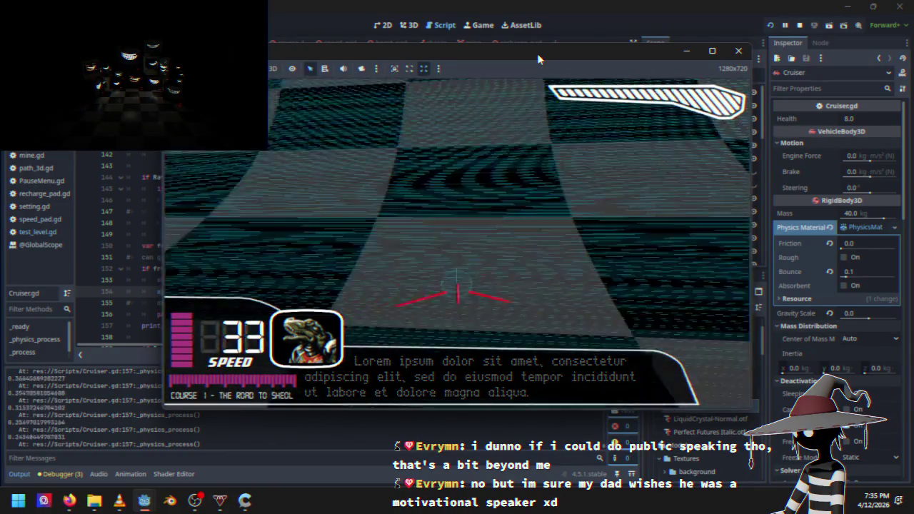
pyautogui.press('Escape')
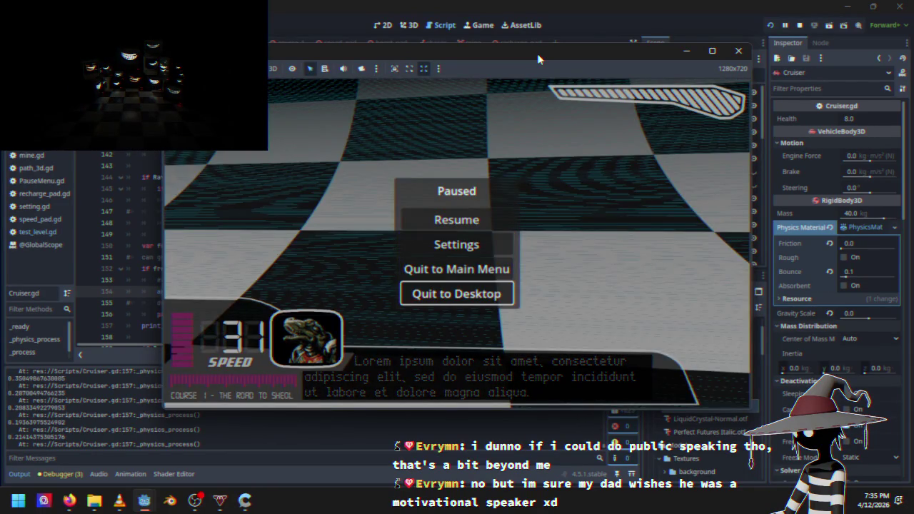
pyautogui.press('Return')
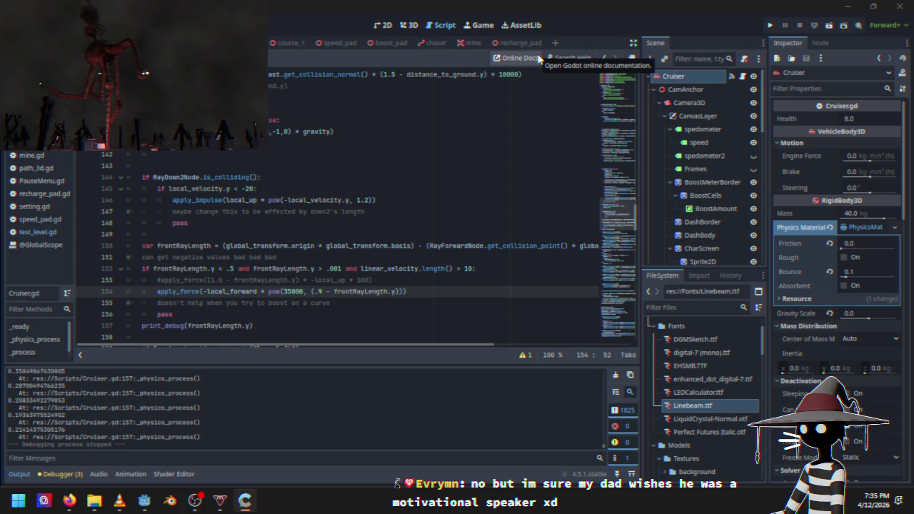
# Change the line 154 boost force in Cruiser.gd from .9 to .97 and relaunch the game.
pyautogui.click(320, 291)
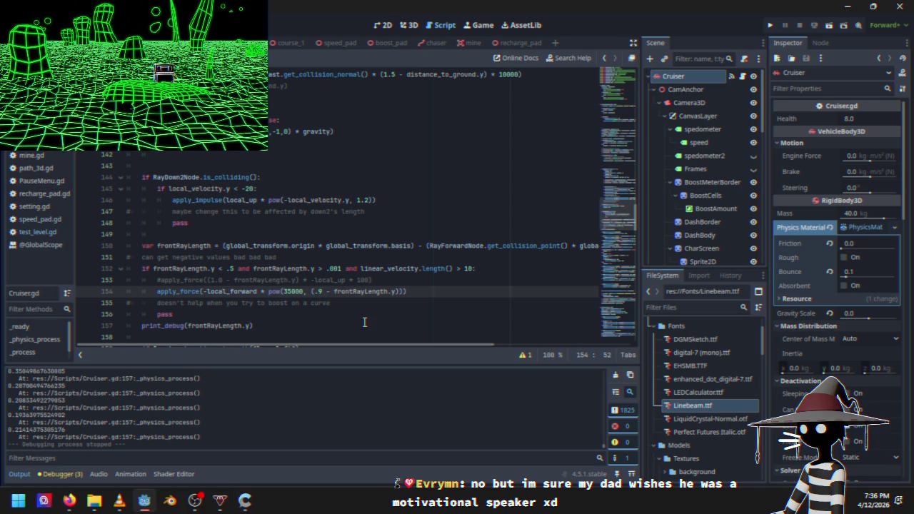
pyautogui.write('7')
pyautogui.click(771, 25)
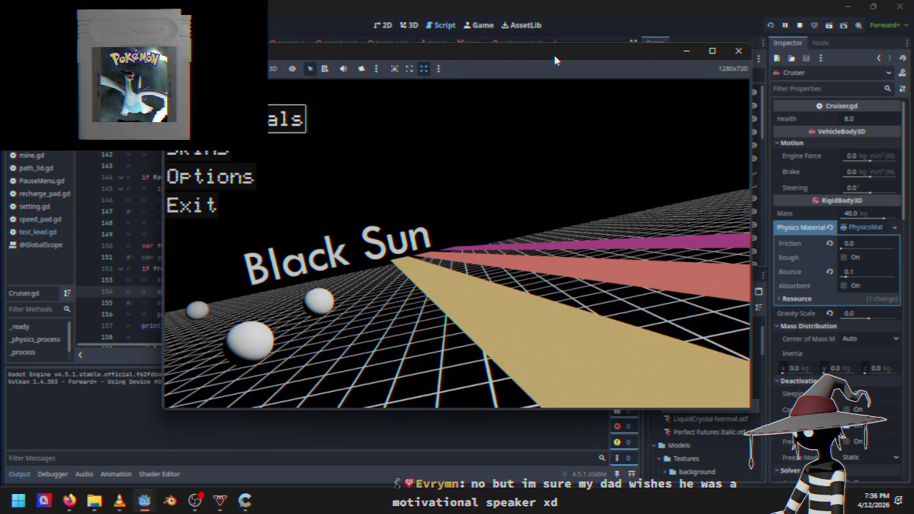
# Start Course 1, accelerate the hover-car through the checkered level, then stop the game.
pyautogui.press('Return')
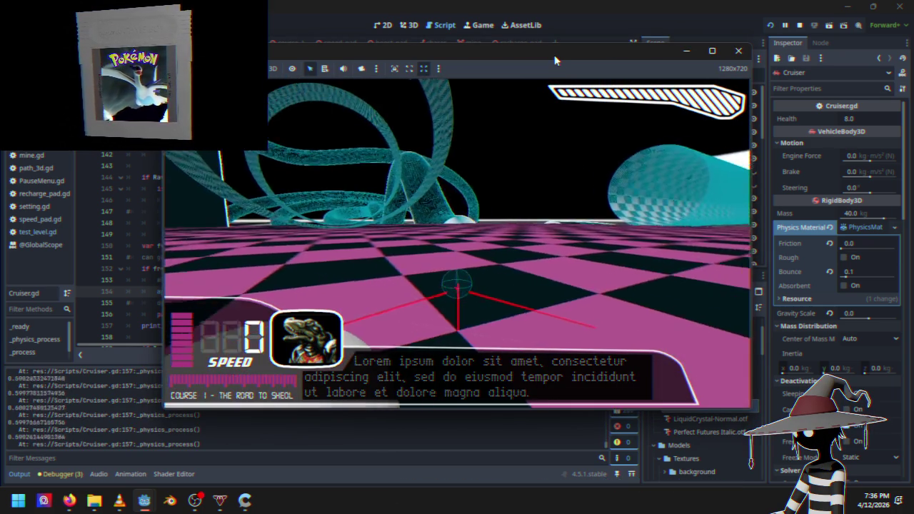
pyautogui.press('w')
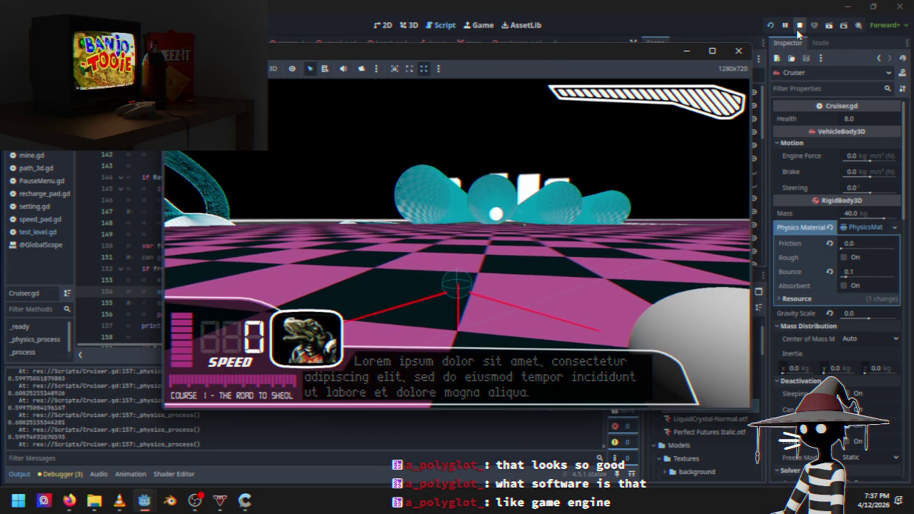
pyautogui.click(799, 26)
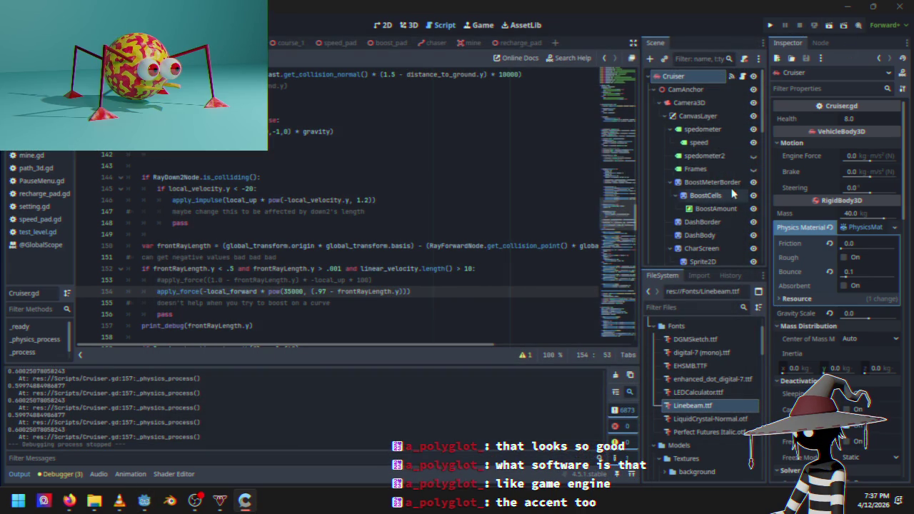
# Turn off Visible Collision Shapes in the Debug menu.
pyautogui.click(41, 25)
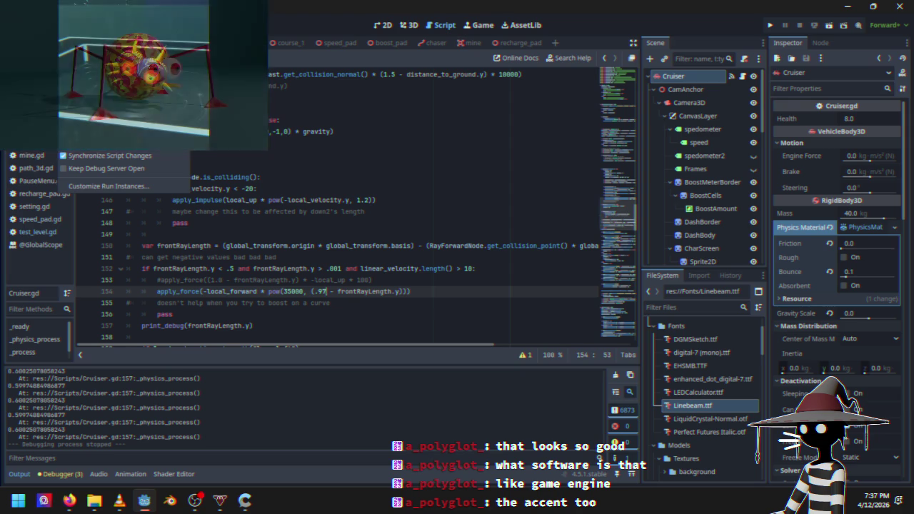
pyautogui.moveTo(74, 25)
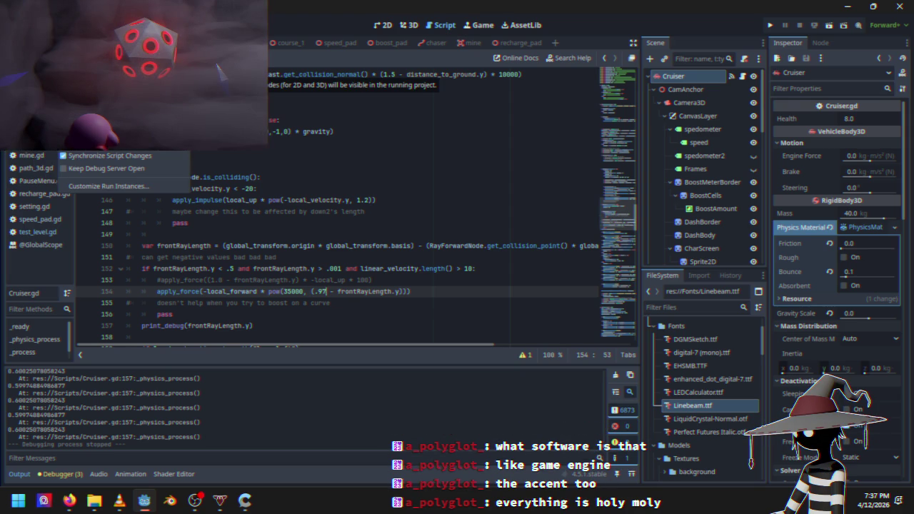
pyautogui.click(724, 156)
# Make the Cruiser's Model node visible, save the scene and launch a Course 1 playtest.
pyautogui.scroll(-3, 729, 178)
pyautogui.scroll(3, 728, 178)
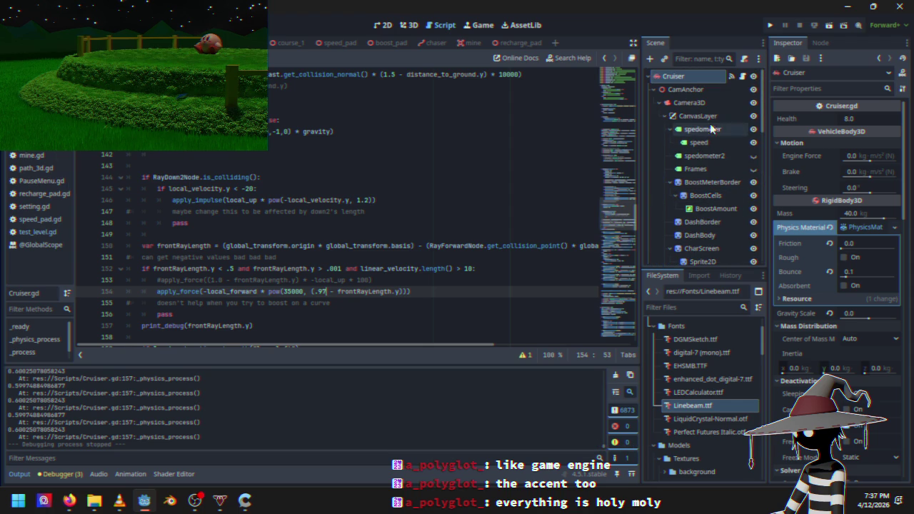
pyautogui.scroll(-8, 730, 175)
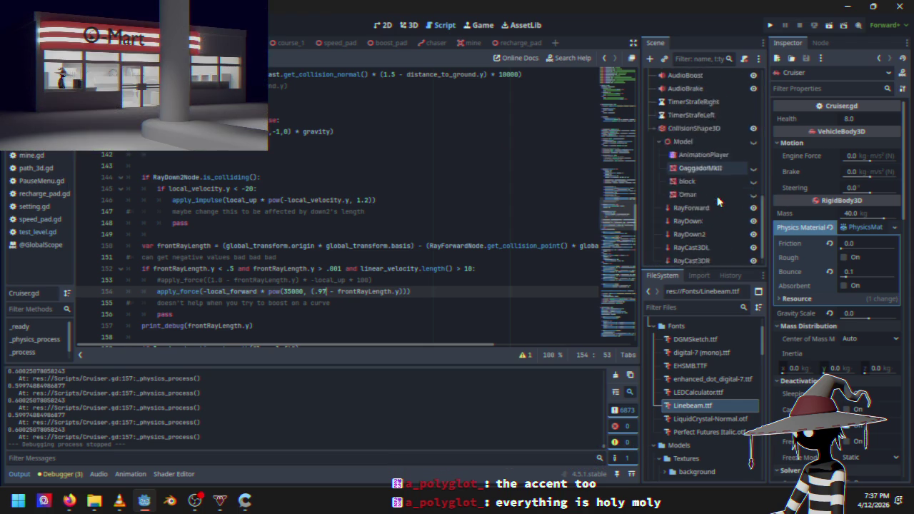
pyautogui.click(752, 125)
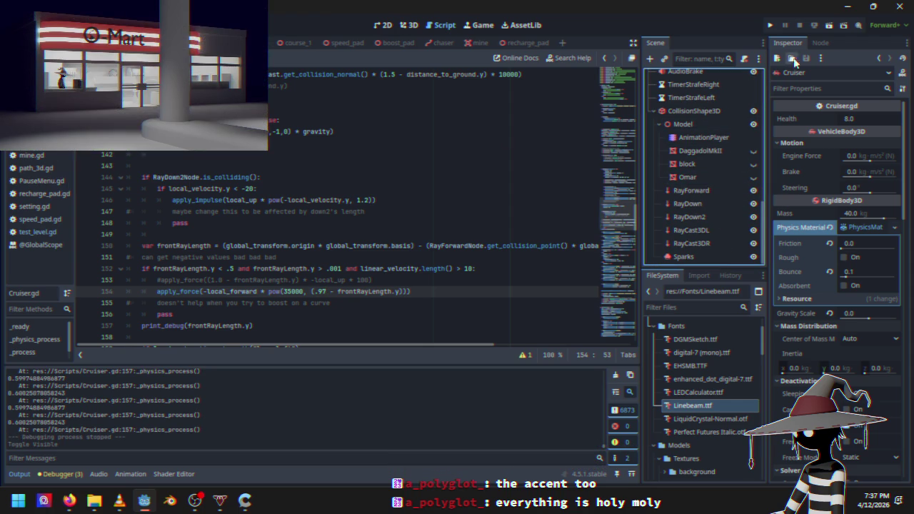
pyautogui.click(771, 30)
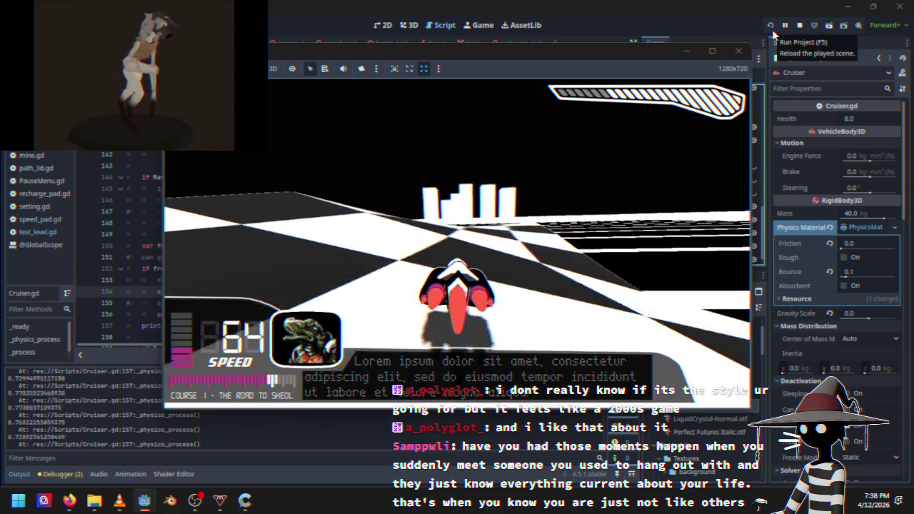
# Pause the race, quit to the Black Sun main menu, and start a new Course 1 race.
pyautogui.press('Escape')
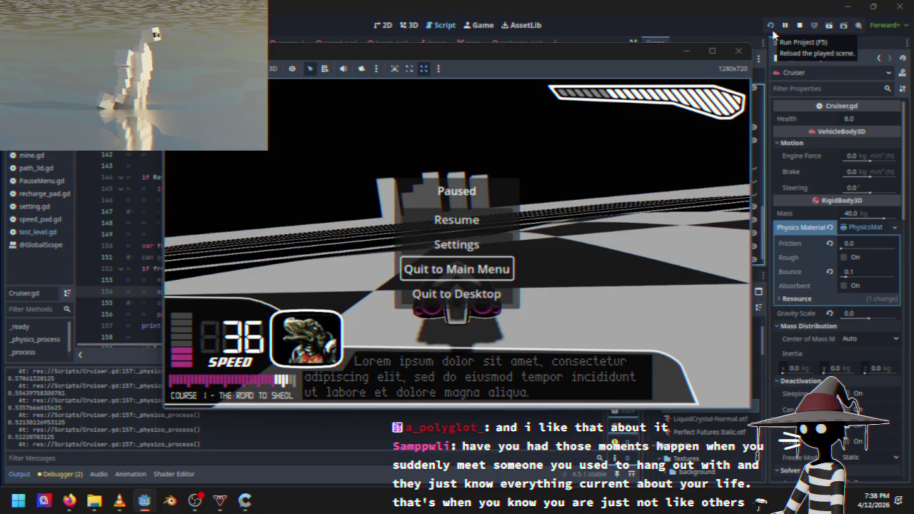
pyautogui.press('Return')
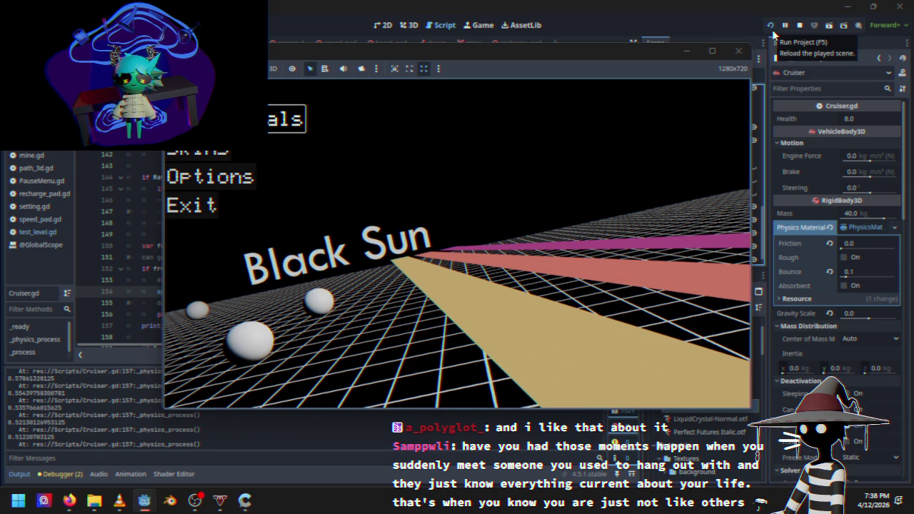
pyautogui.press('Return')
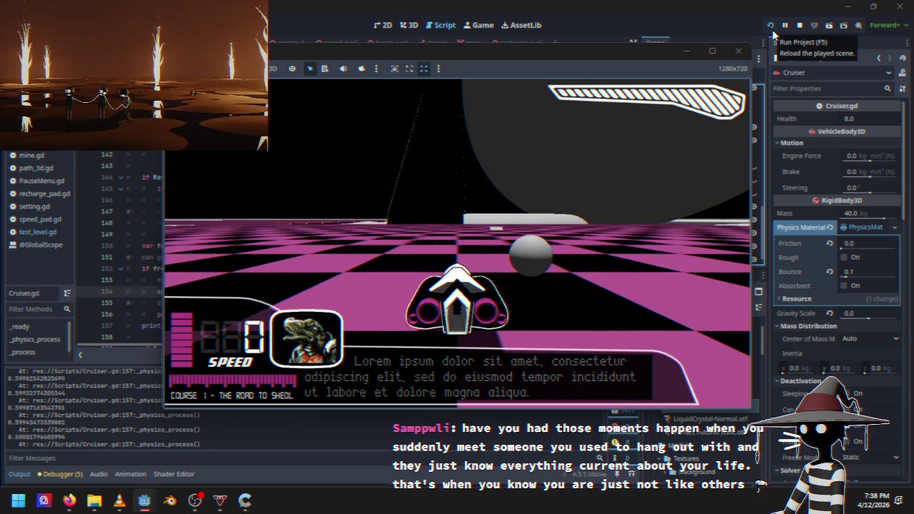
# Turn and accelerate the ship on Course 1, then pause and resume the race.
pyautogui.press('Right')
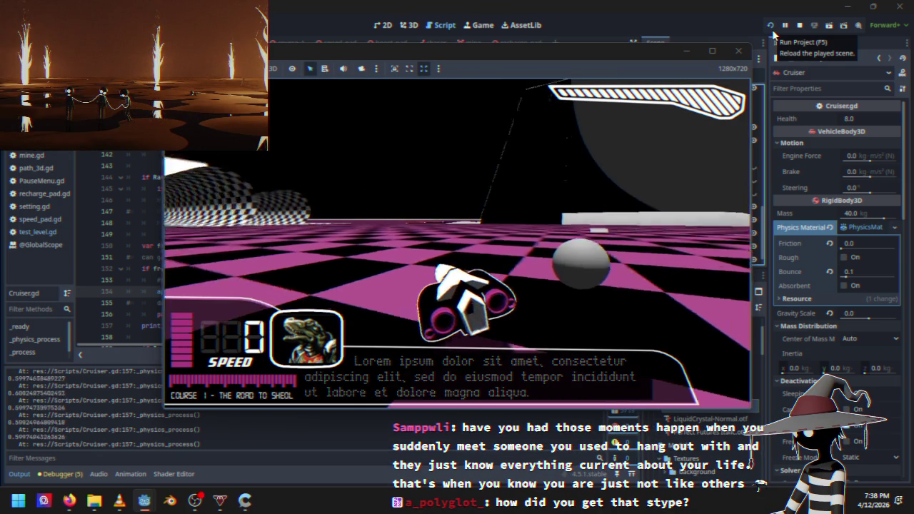
pyautogui.press('Up')
pyautogui.press('Escape')
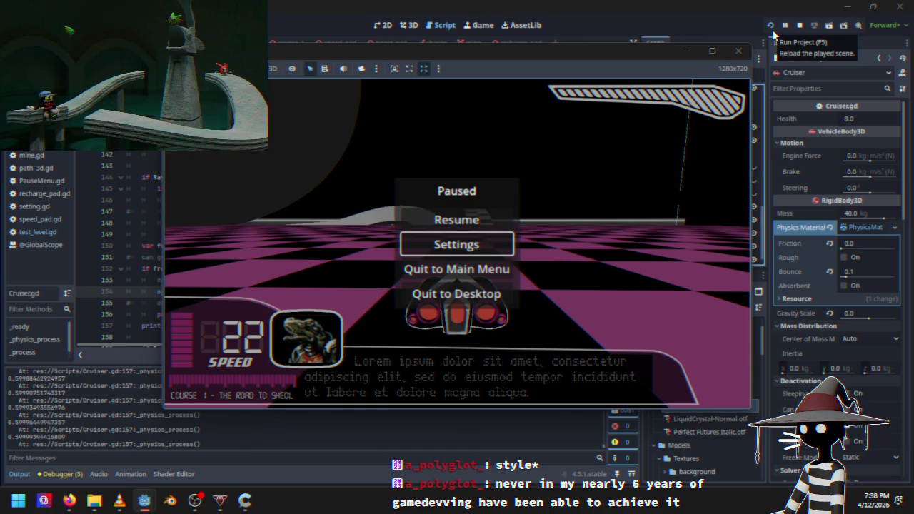
pyautogui.press('Up')
pyautogui.press('Up')
pyautogui.press('Return')
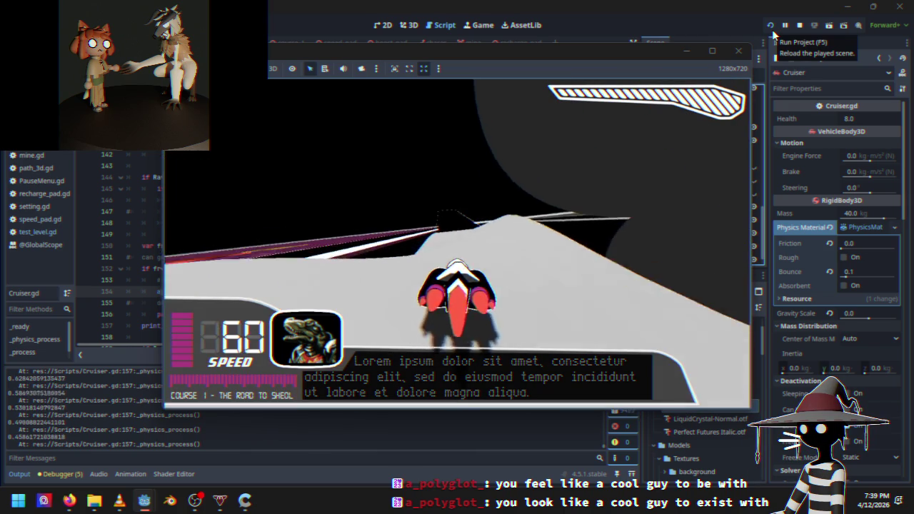
# Quit to the main menu through the pause menu and start a fresh Course 1 race.
pyautogui.press('Escape')
pyautogui.press('Down')
pyautogui.press('Down')
pyautogui.press('Return')
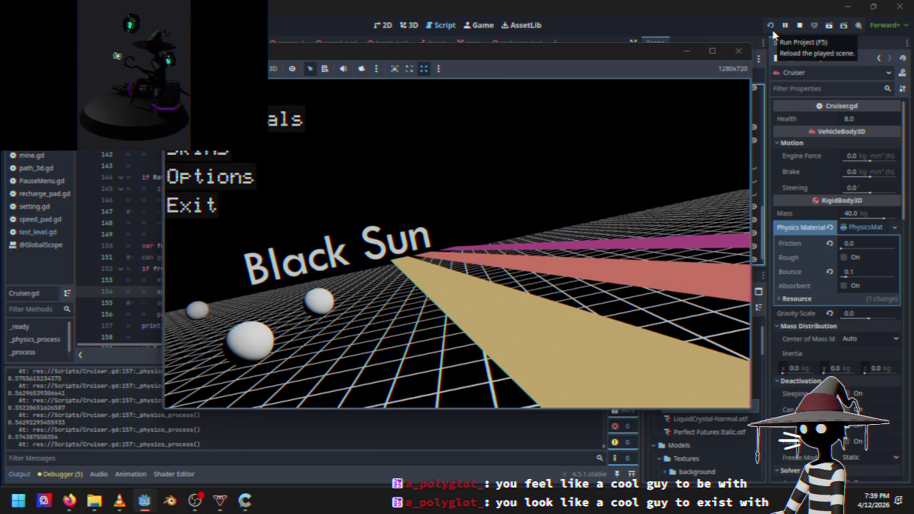
pyautogui.click(773, 34)
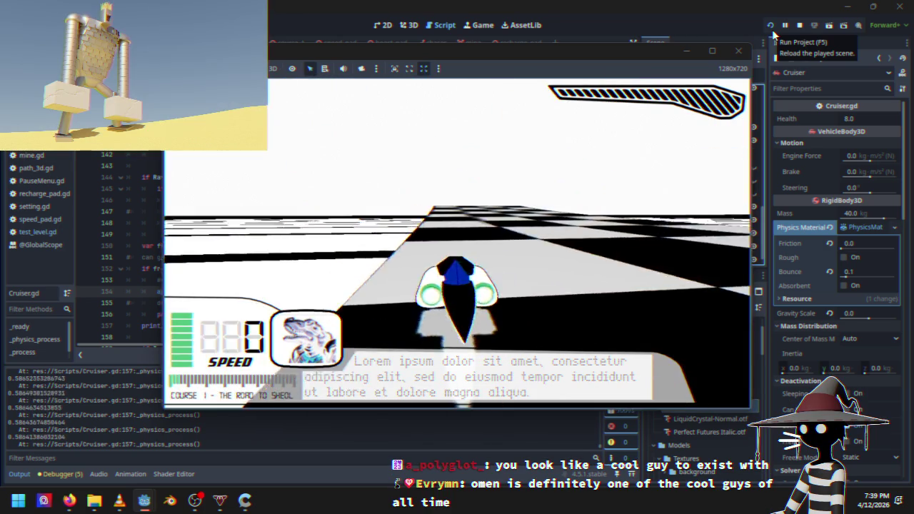
# Pause and resume the race, then drag the Vectrex photo over the game view.
pyautogui.press('Escape')
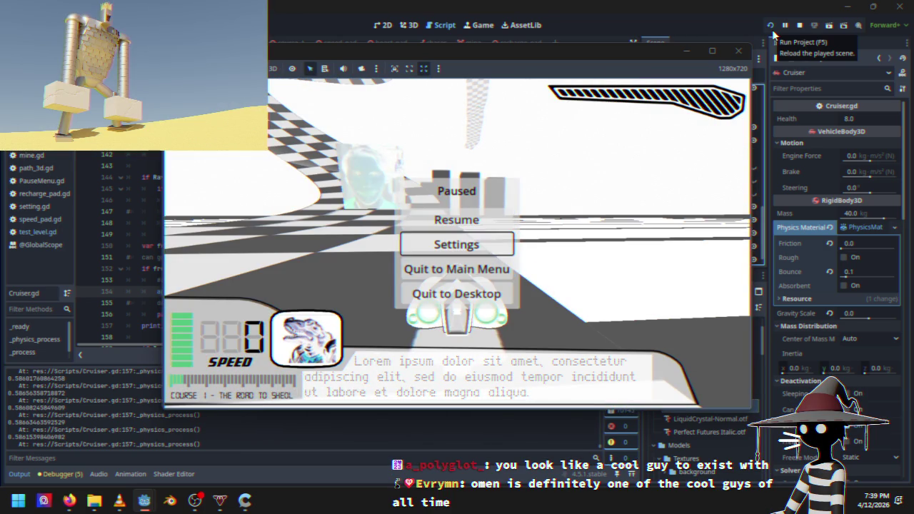
pyautogui.press('Escape')
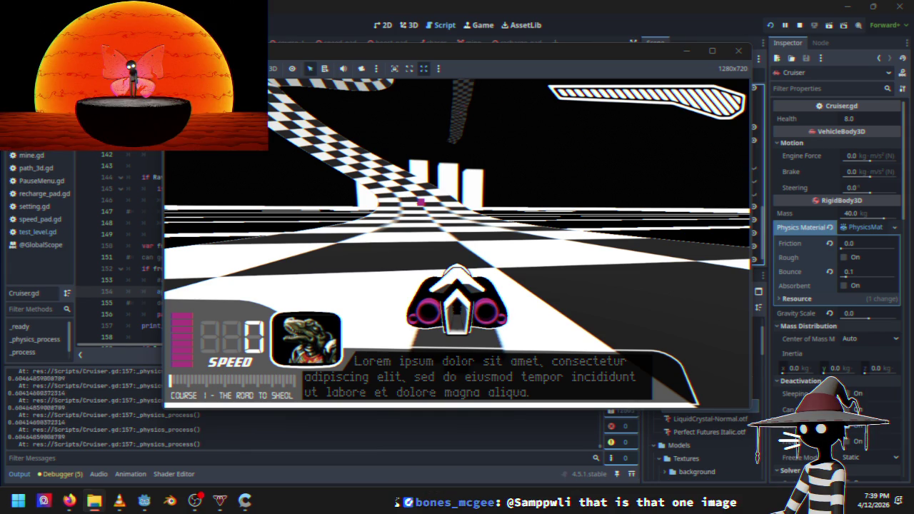
pyautogui.moveTo(0, 157)
pyautogui.mouseDown()
pyautogui.moveTo(625, 77)
pyautogui.moveTo(511, 96)
pyautogui.moveTo(549, 86)
pyautogui.mouseUp()
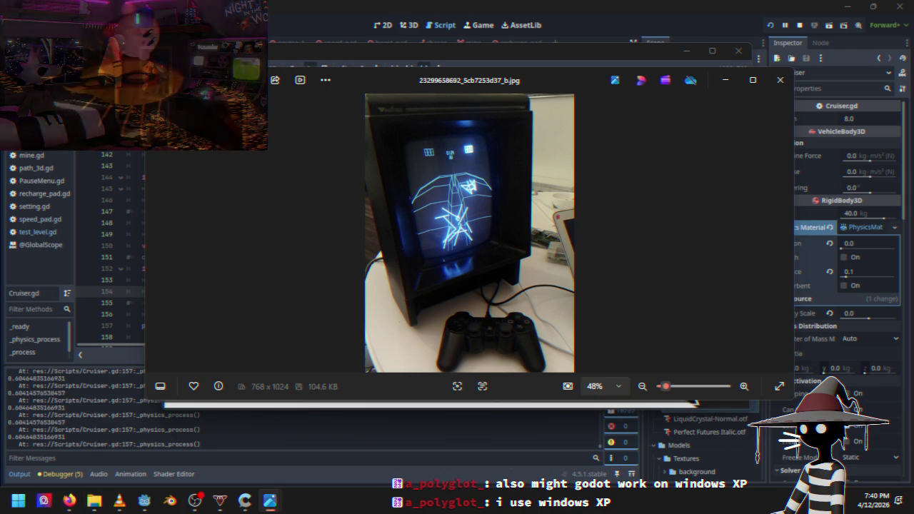
# Nudge the front photo slightly right, then bring the running race back in front.
pyautogui.moveTo(586, 120); pyautogui.dragTo(663, 126)
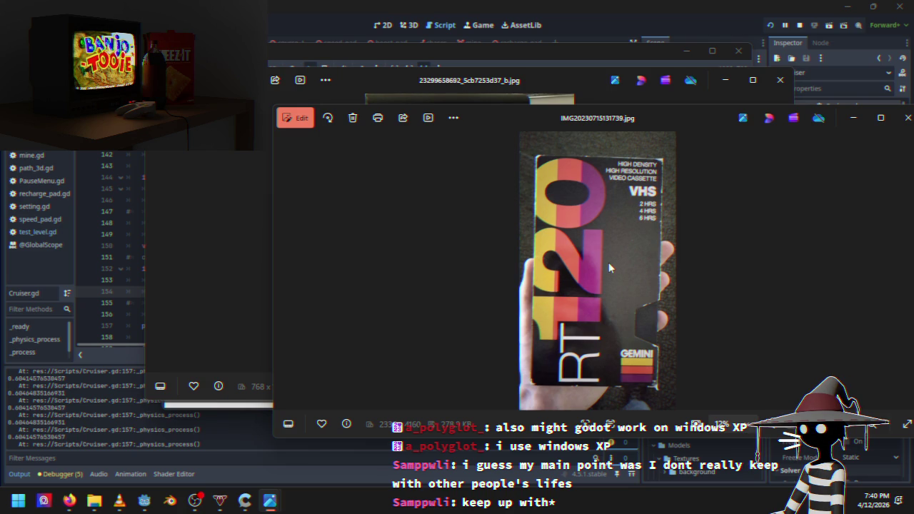
pyautogui.click(575, 50)
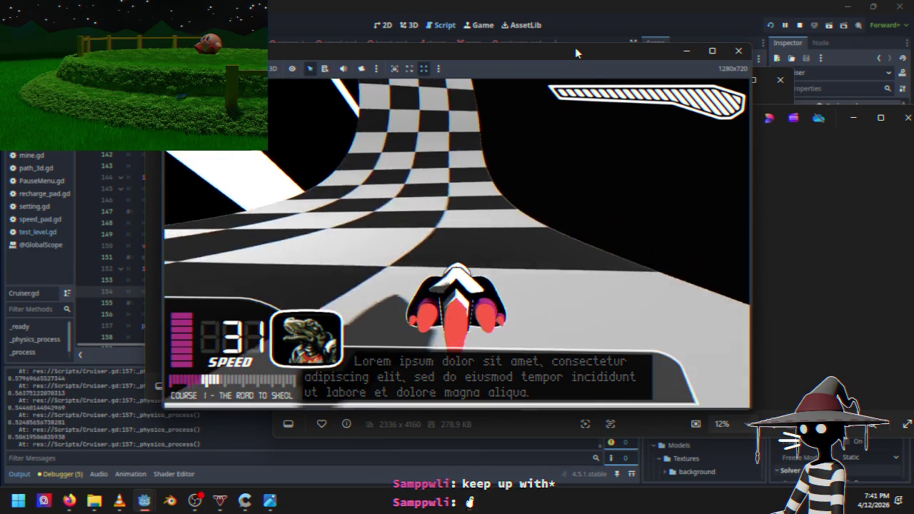
# Pause the race, then resume driving on Course 1.
pyautogui.press('Escape')
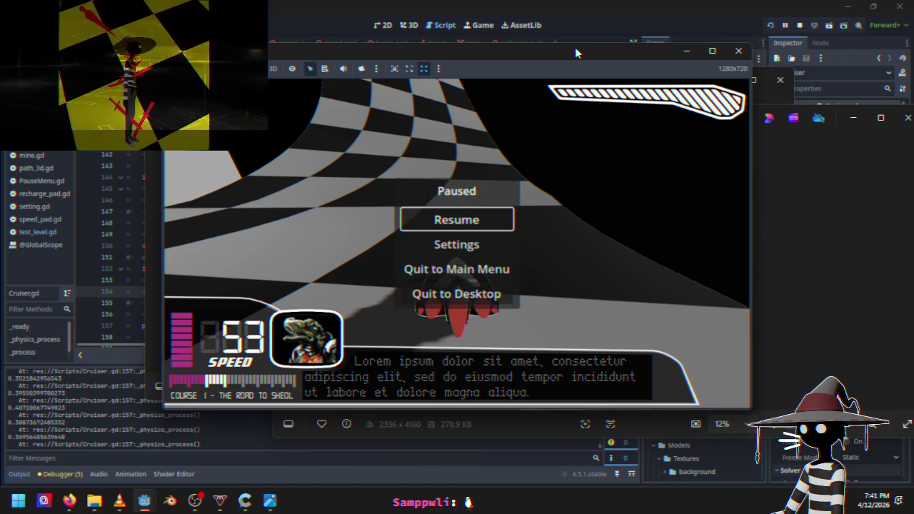
pyautogui.press('Down')
pyautogui.press('Return')
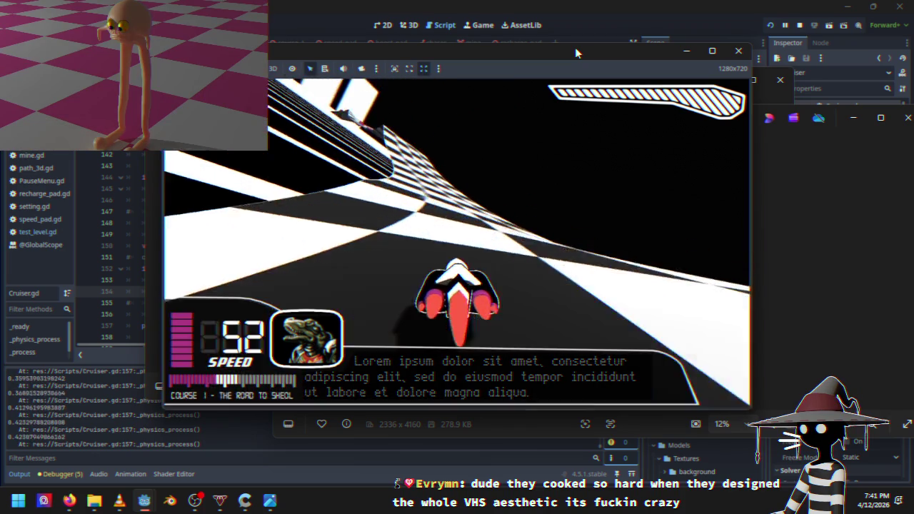
# Pause the race again and switch to the photo viewer's next image.
pyautogui.press('Escape')
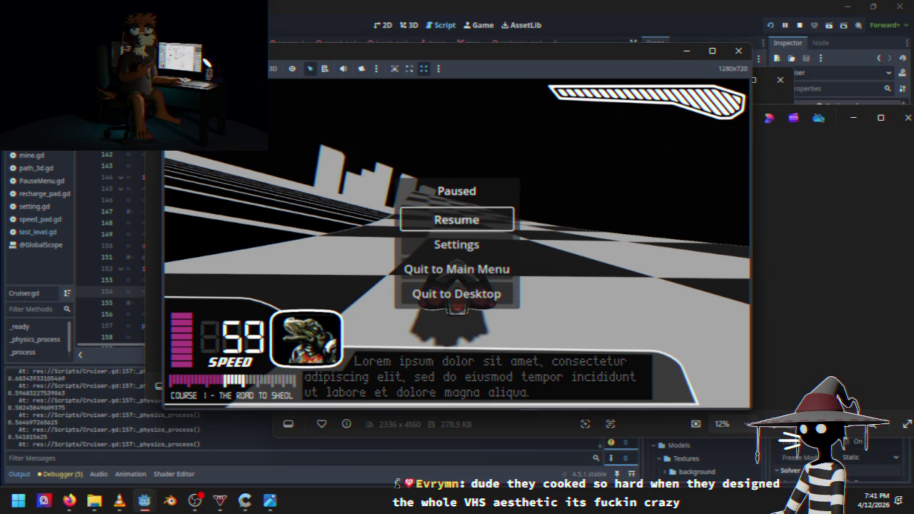
pyautogui.hotkey('alt', 'Tab')
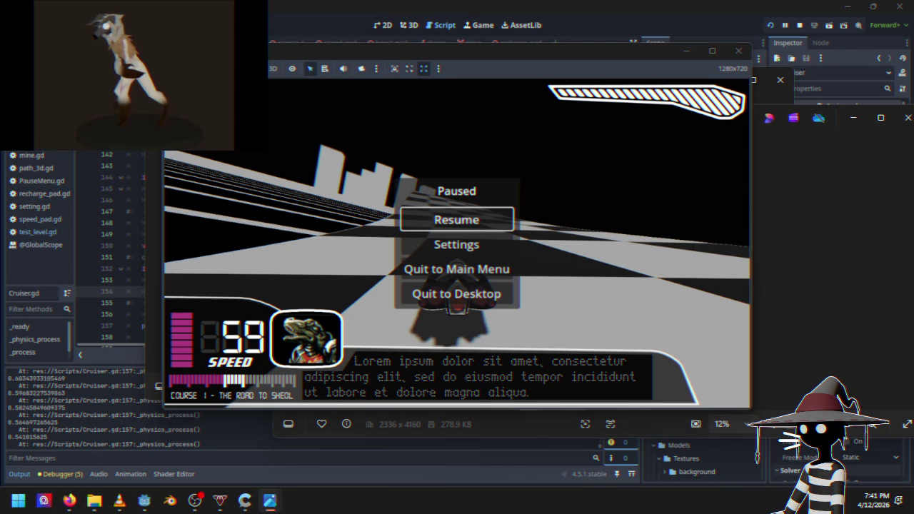
pyautogui.press('Return')
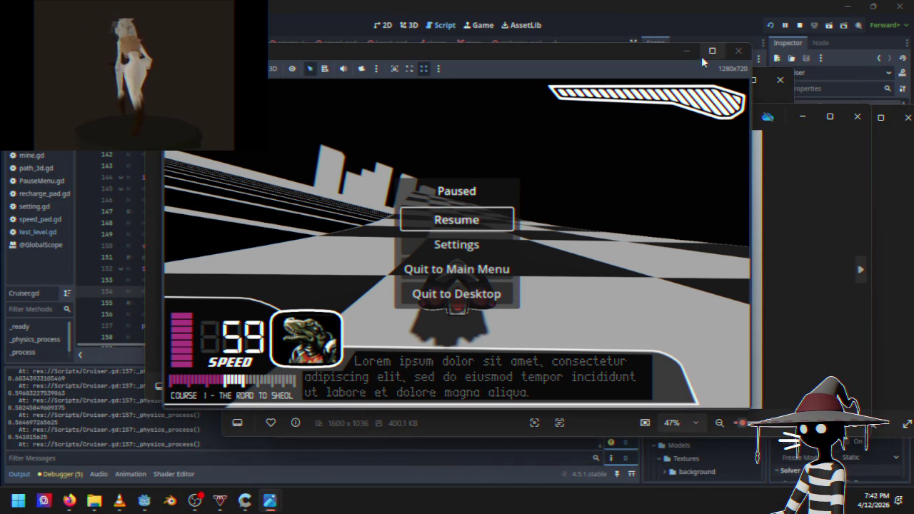
# Close the paused game, move the photo viewer up-left, and relaunch the game.
pyautogui.click(740, 51)
pyautogui.moveTo(615, 126); pyautogui.dragTo(574, 102)
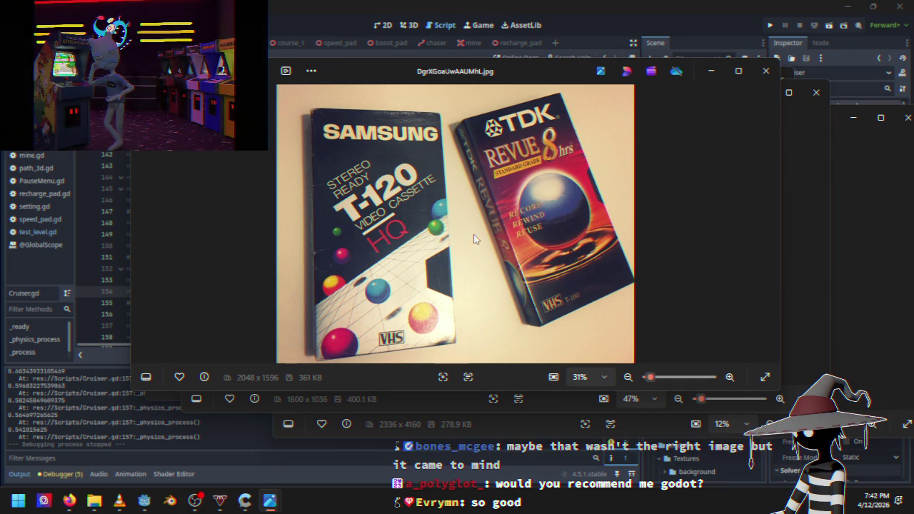
pyautogui.click(769, 25)
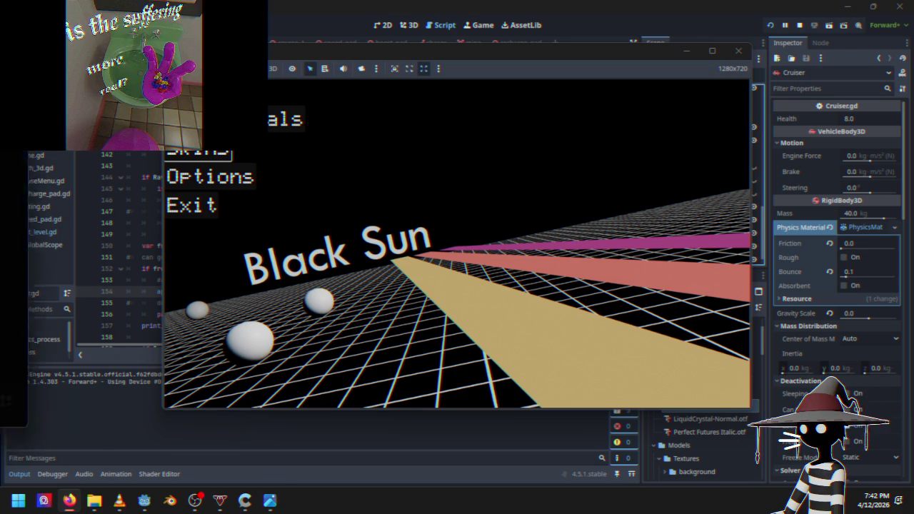
# Bring up the Discord window, close the game, then drag Discord off-screen to reveal Cruiser.gd.
pyautogui.moveTo(679, 106); pyautogui.dragTo(719, 50)
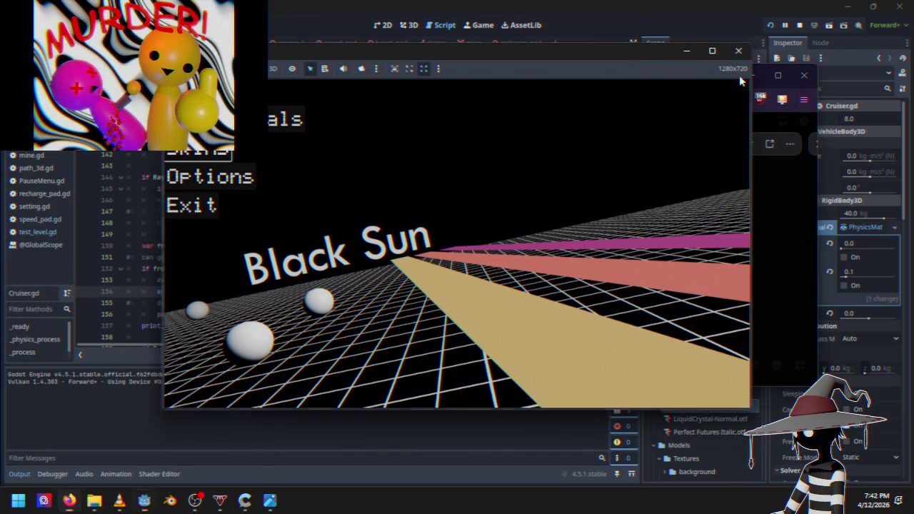
pyautogui.click(738, 50)
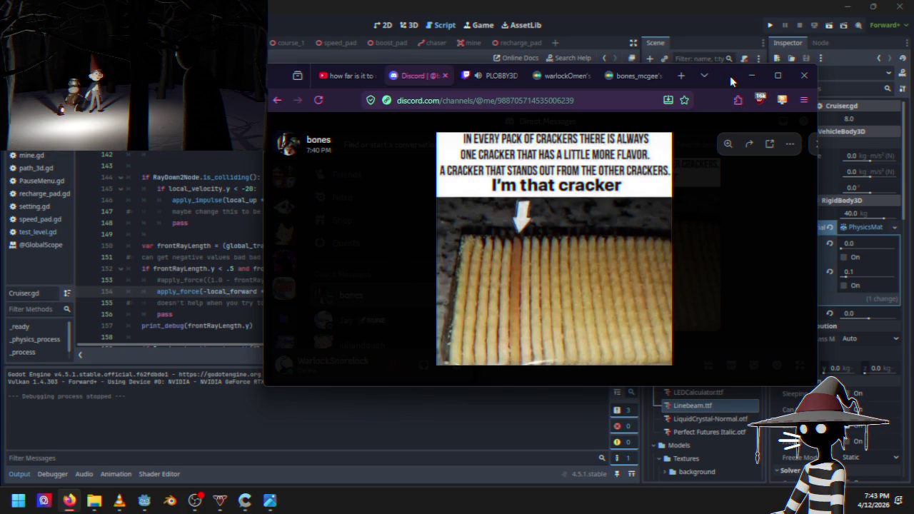
pyautogui.moveTo(729, 76)
pyautogui.mouseDown()
pyautogui.moveTo(730, 25)
pyautogui.moveTo(363, 202)
pyautogui.moveTo(0, 214)
pyautogui.mouseUp()
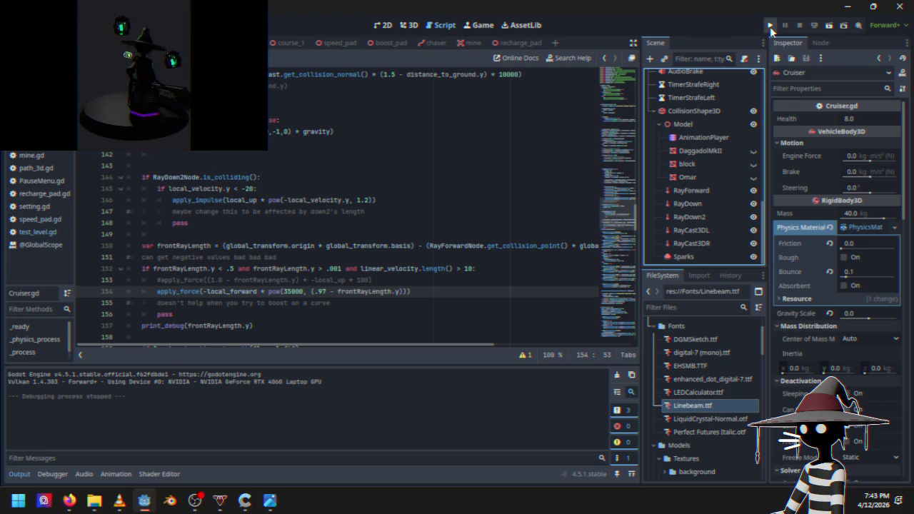
# Race on the checkered Course 1 while the debugger logs raycast distances, then quit to desktop.
pyautogui.click(770, 28)
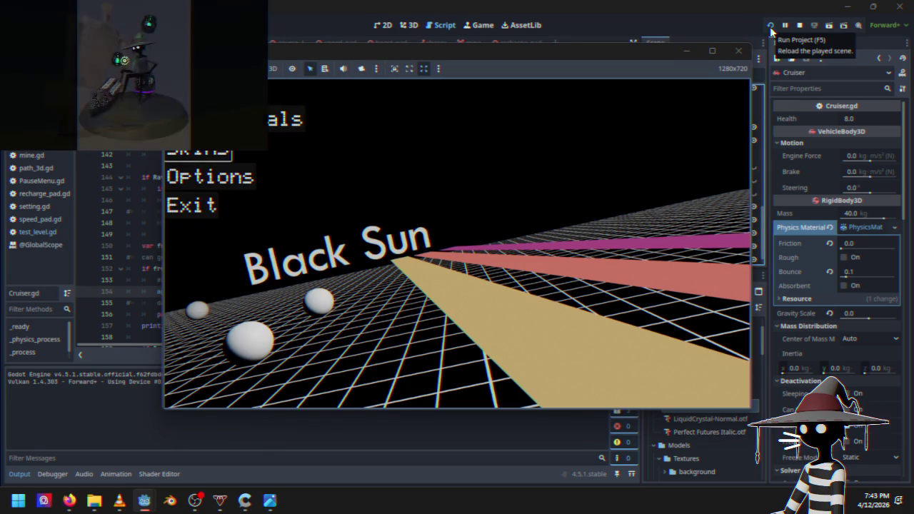
pyautogui.press('Return')
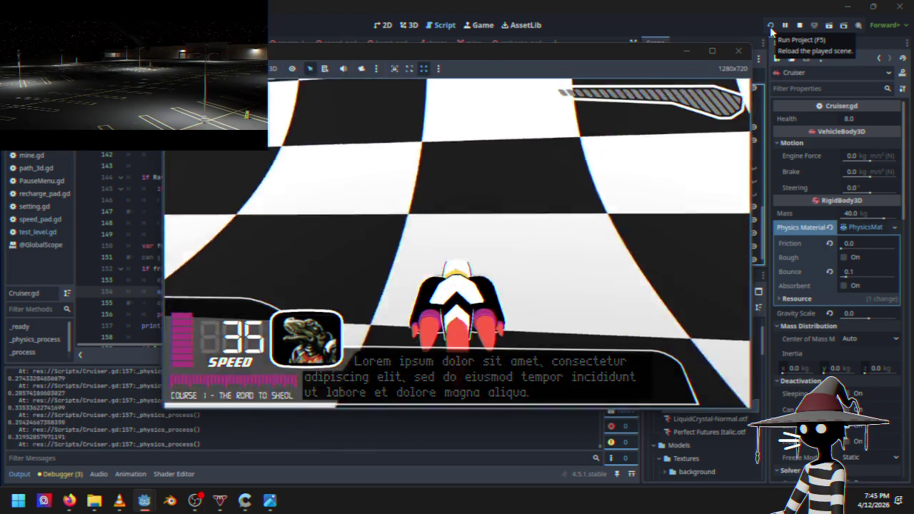
pyautogui.press('Escape')
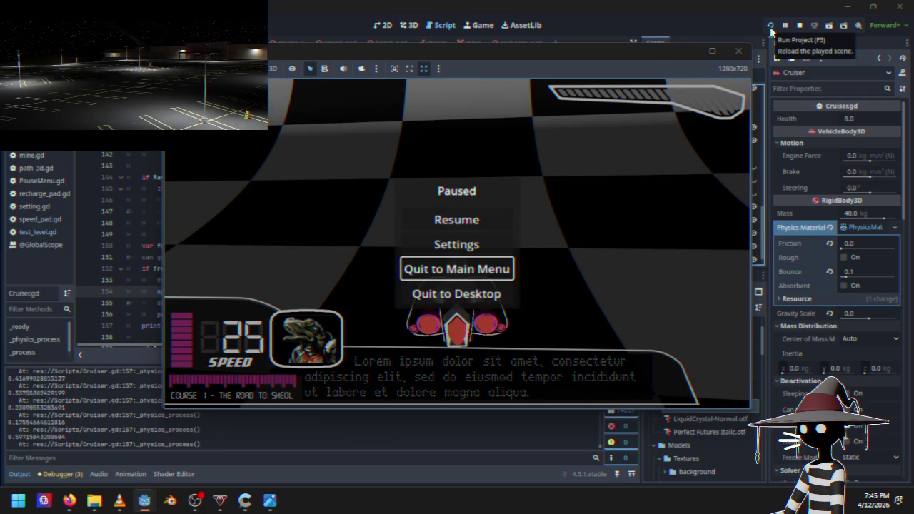
pyautogui.press('Return')
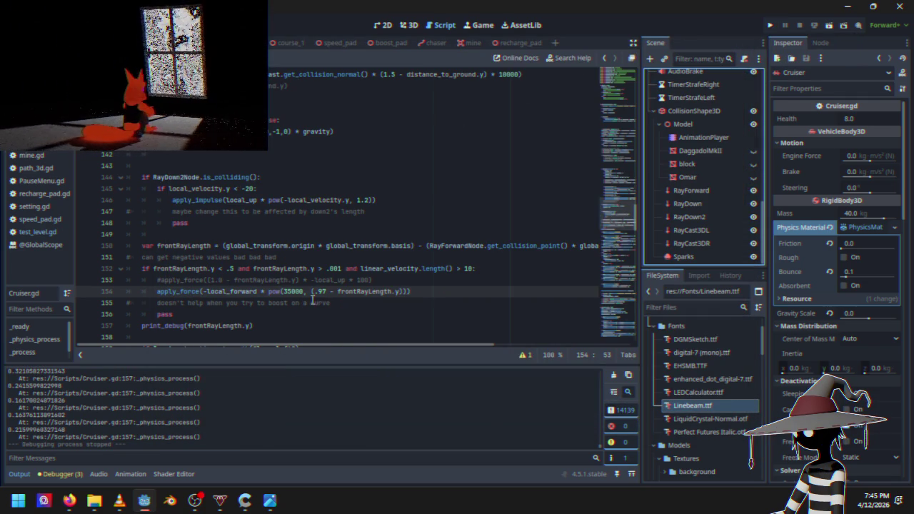
# Change the pow() threshold on line 154 from .97 to .98 and relaunch the game.
pyautogui.press('BackSpace')
pyautogui.write('8')
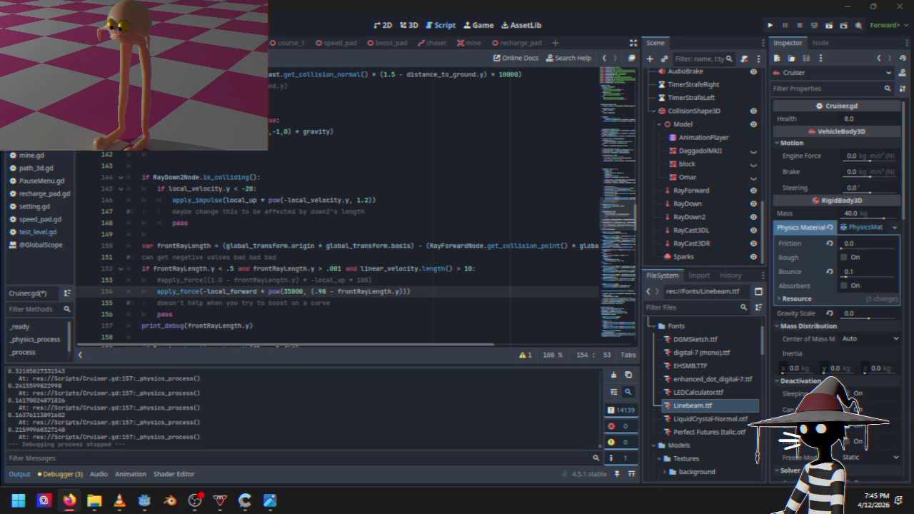
pyautogui.click(465, 192)
pyautogui.click(429, 287)
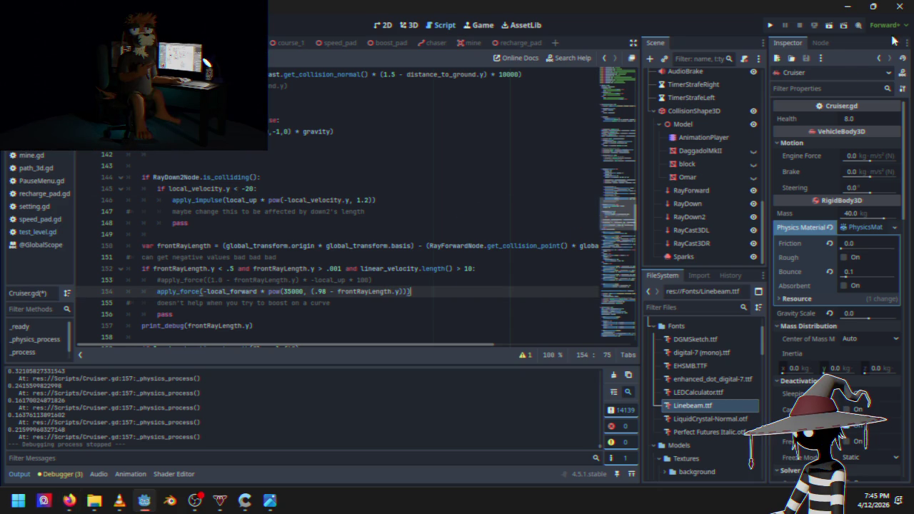
pyautogui.click(770, 27)
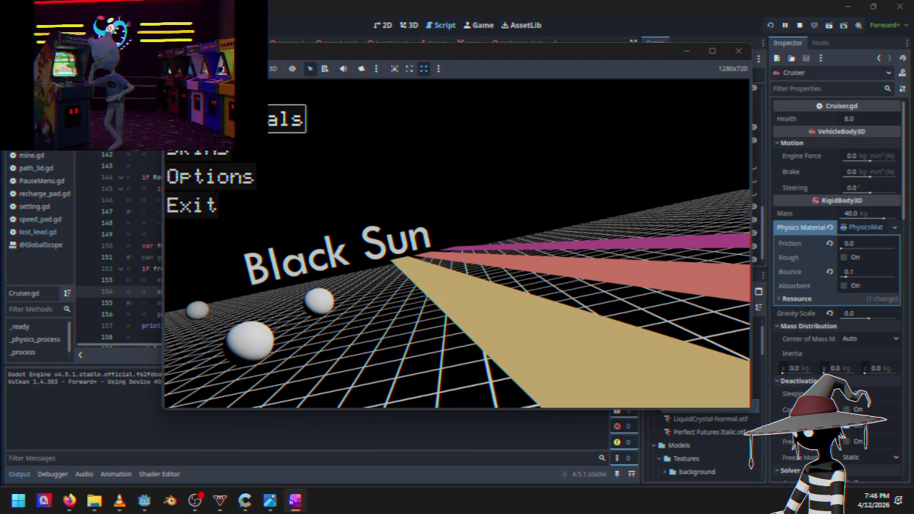
# Bring up OneNote and close the running Black Sun game window.
pyautogui.click(294, 500)
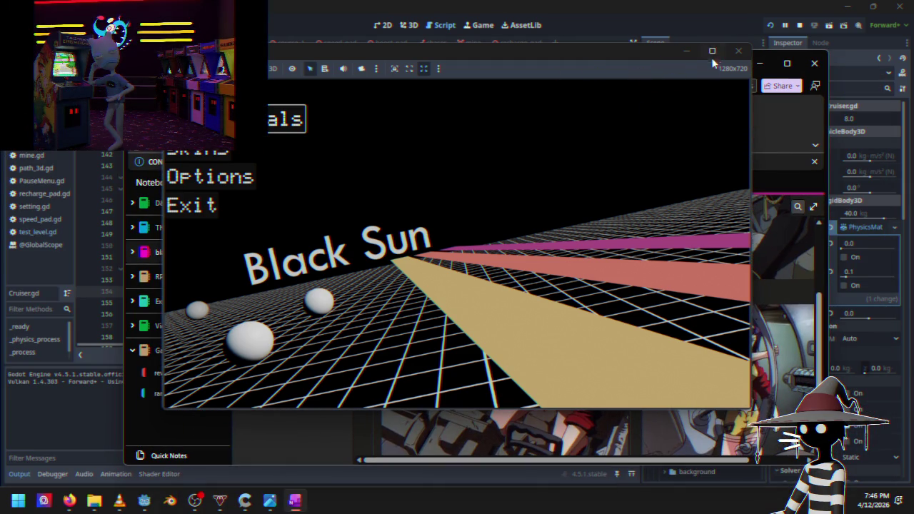
pyautogui.click(738, 50)
pyautogui.scroll(5, 618, 368)
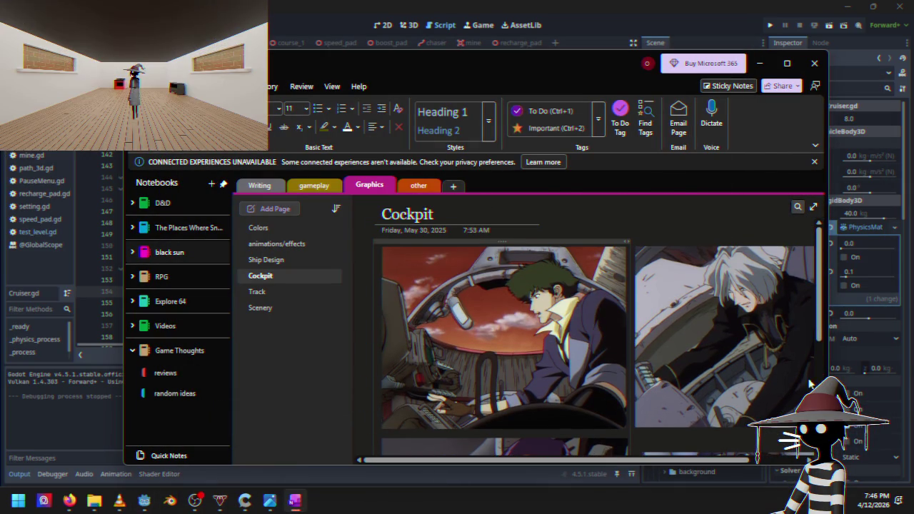
# Browse the Cockpit reference images in the Graphics section, then minimize OneNote.
pyautogui.scroll(-10, 734, 317)
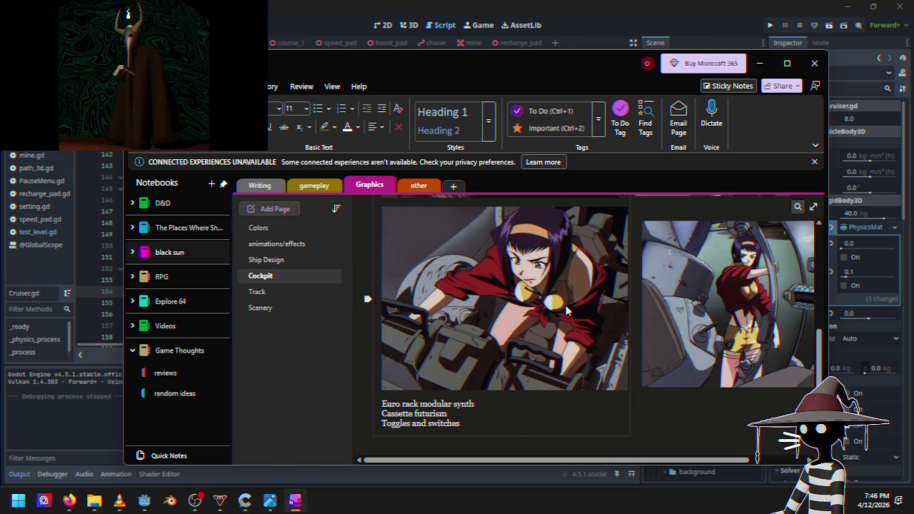
pyautogui.scroll(5, 565, 305)
pyautogui.scroll(-4, 573, 317)
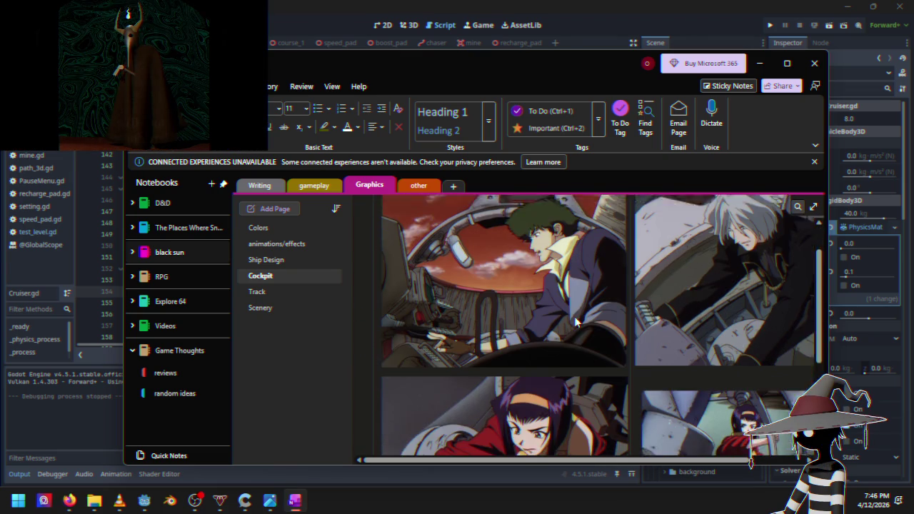
pyautogui.scroll(4, 579, 316)
pyautogui.scroll(-5, 584, 315)
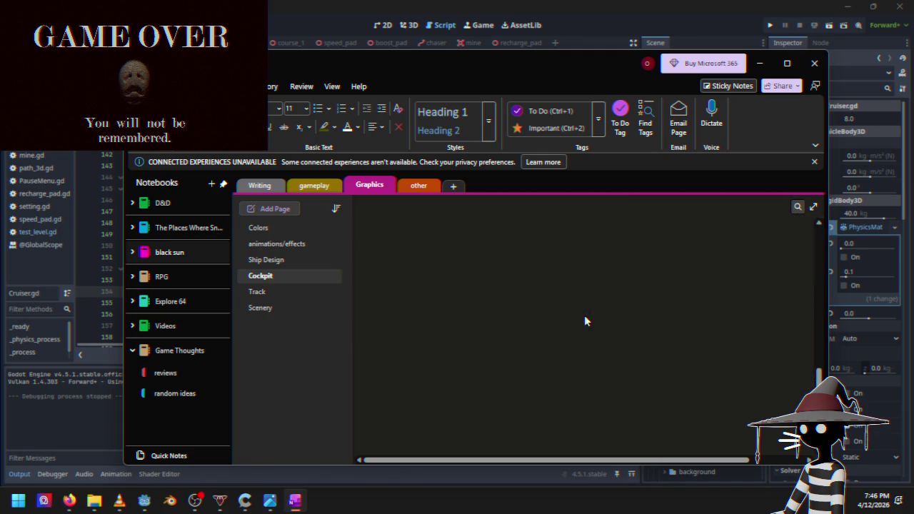
pyautogui.scroll(5, 642, 336)
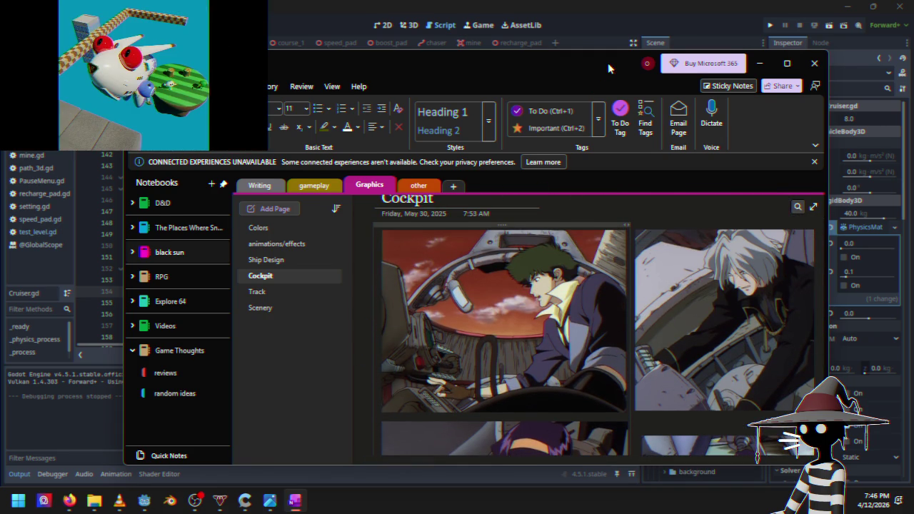
pyautogui.moveTo(607, 63); pyautogui.dragTo(557, 86)
pyautogui.press('super+Down')
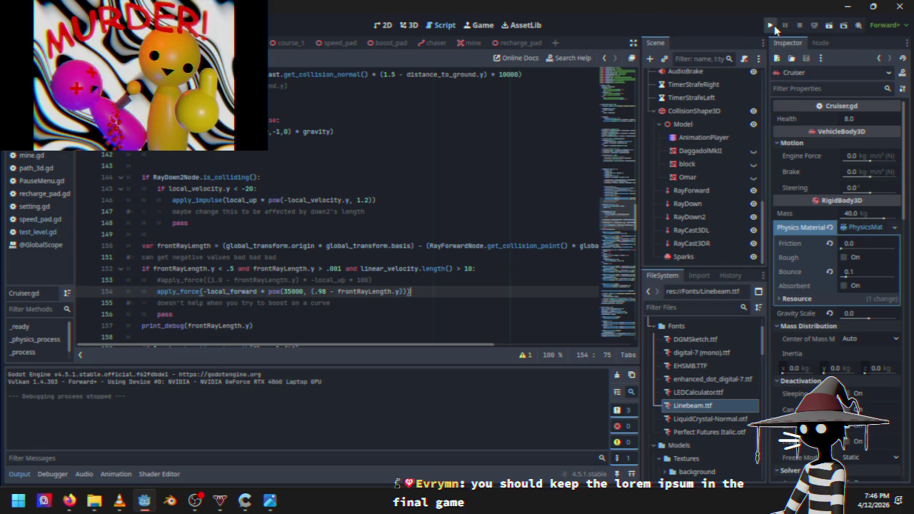
# Race Course 1 with the .98 threshold, then quit the game back to Cruiser.gd.
pyautogui.click(771, 25)
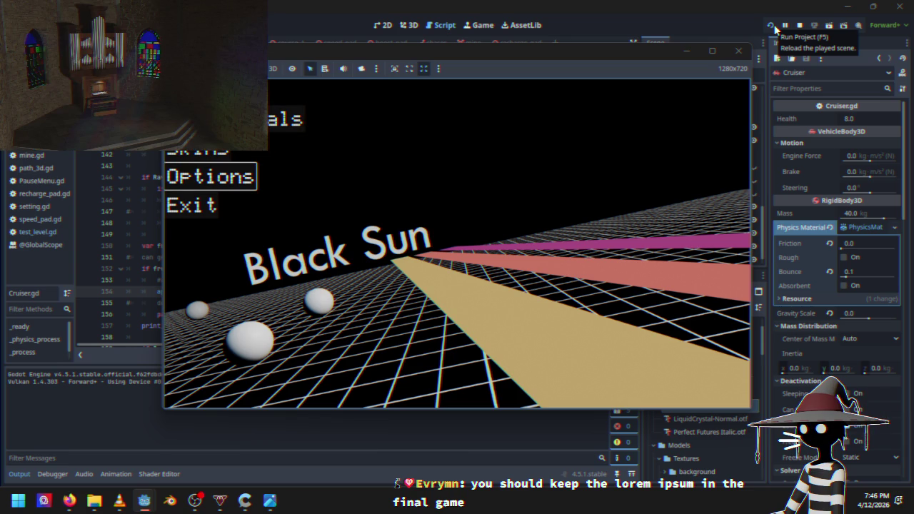
pyautogui.press('Up')
pyautogui.press('Up')
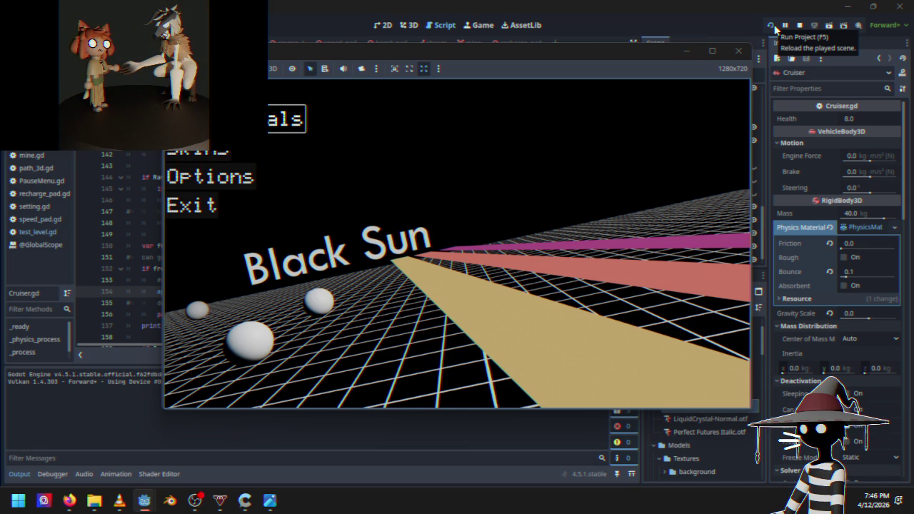
pyautogui.click(773, 26)
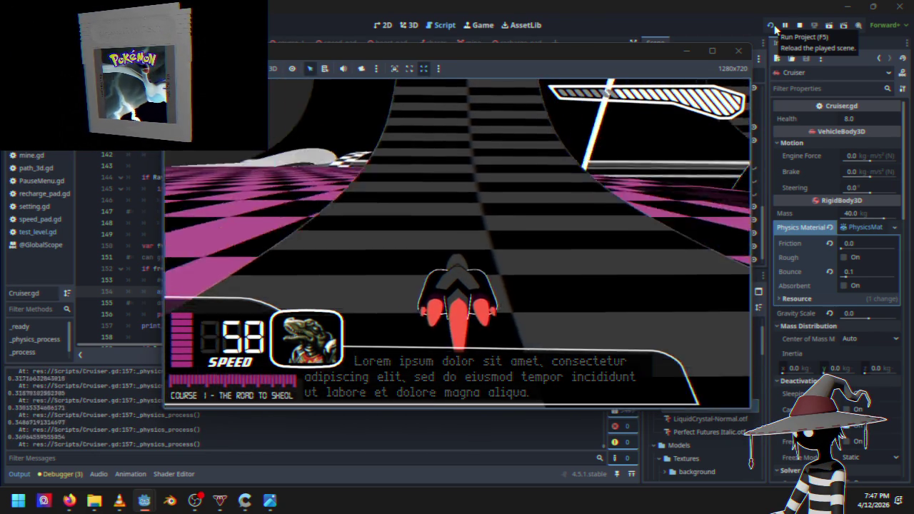
pyautogui.press('Escape')
pyautogui.press('Down')
pyautogui.press('Down')
pyautogui.press('Down')
pyautogui.press('Return')
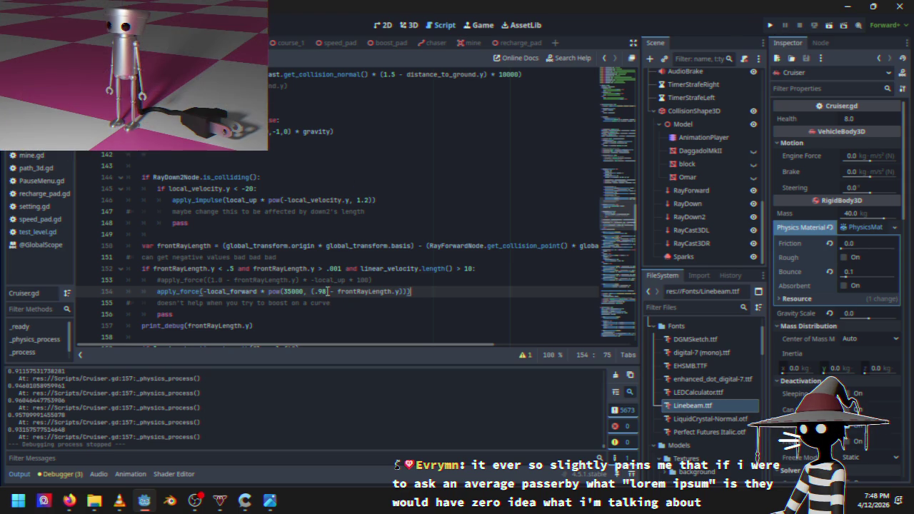
# Change the line 154 constant from .98 to .99 and relaunch the game.
pyautogui.press('BackSpace')
pyautogui.write('9')
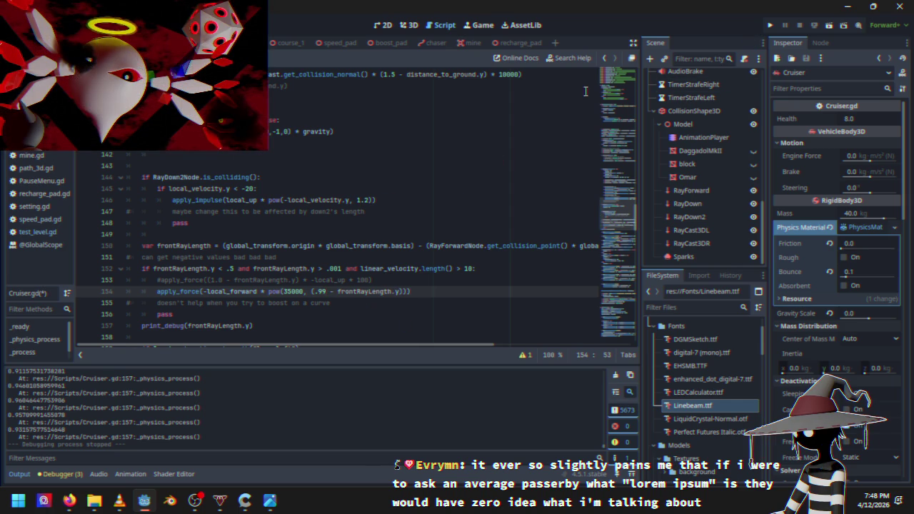
pyautogui.click(769, 25)
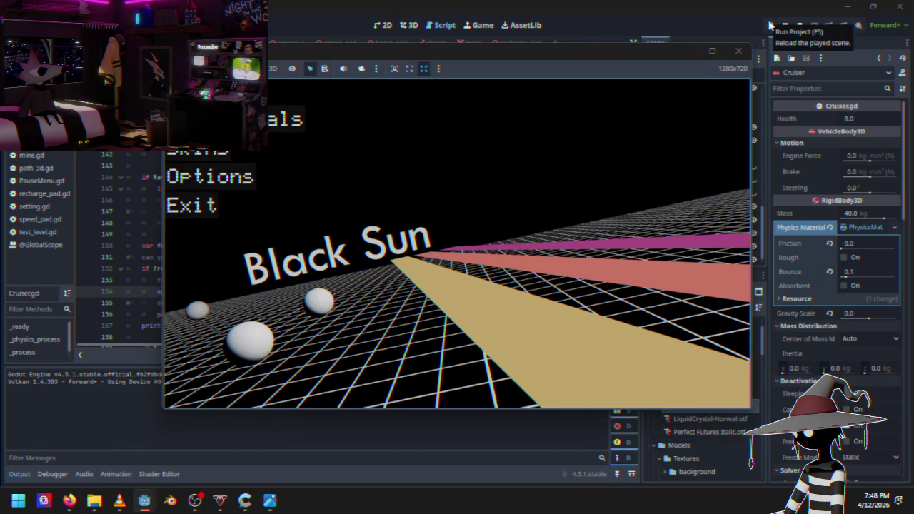
# Start a Course 1 race, accelerate the hover-racer, then pause and stop the playtest.
pyautogui.press('Down')
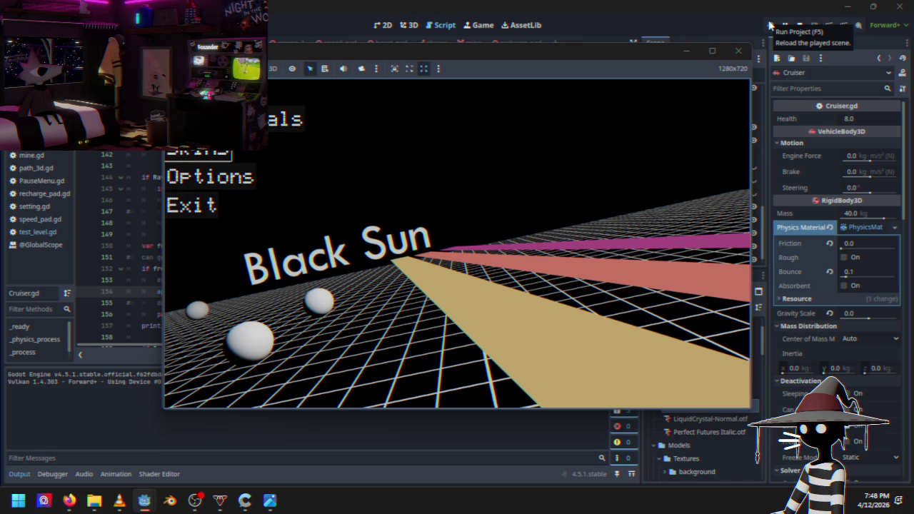
pyautogui.press('Return')
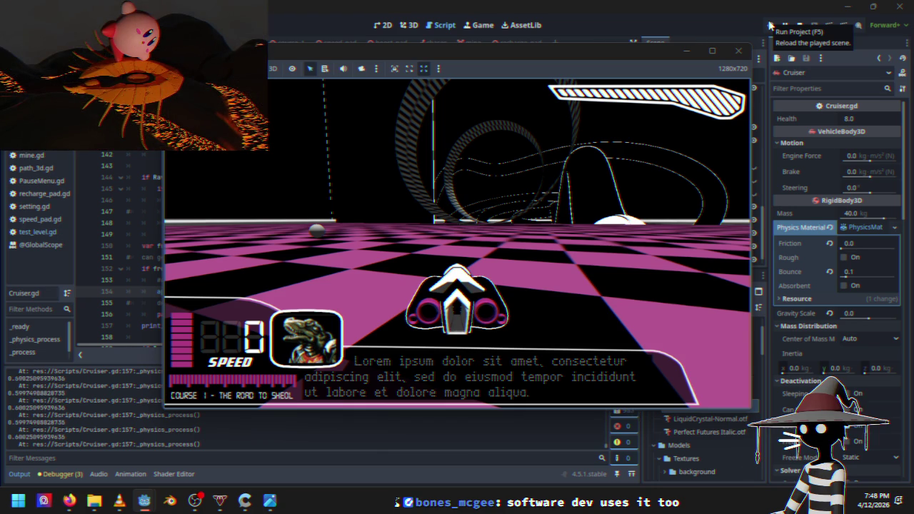
pyautogui.press('w')
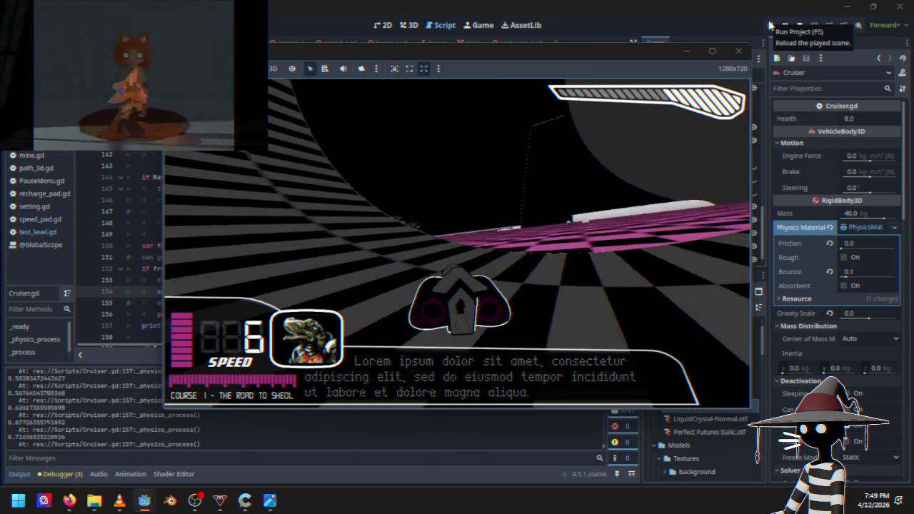
pyautogui.press('Escape')
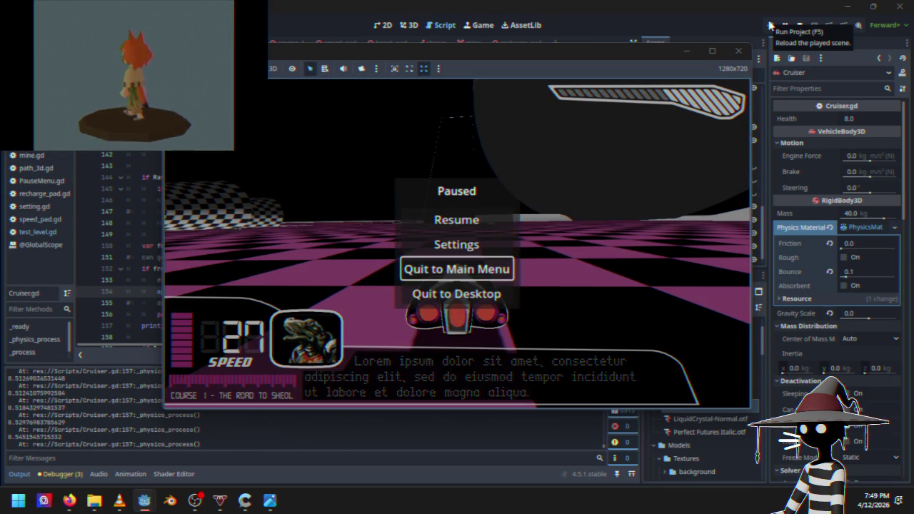
pyautogui.click(769, 26)
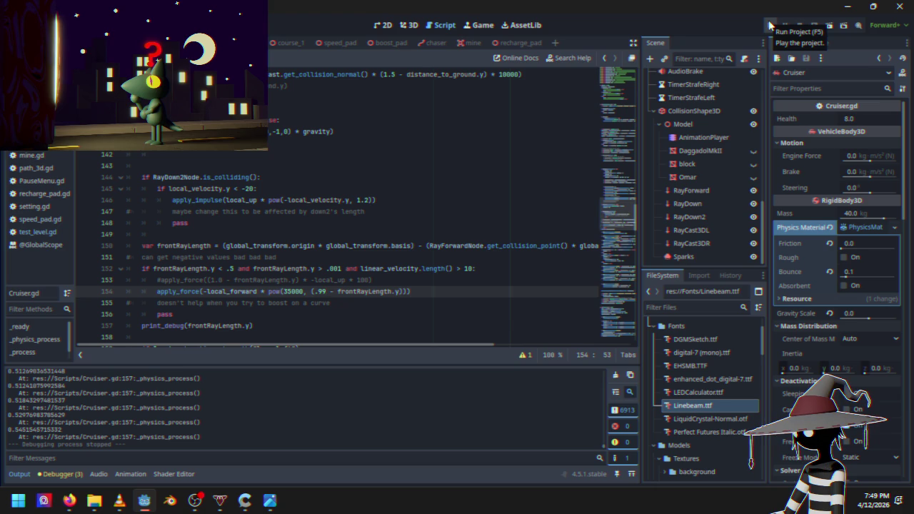
# Set the factor on line 154 to 1 and launch the game.
pyautogui.press('BackSpace')
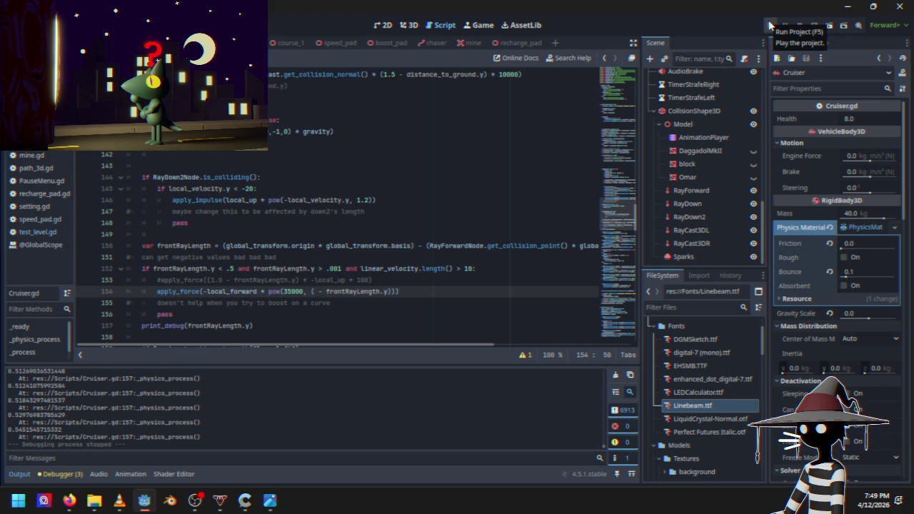
pyautogui.write('1')
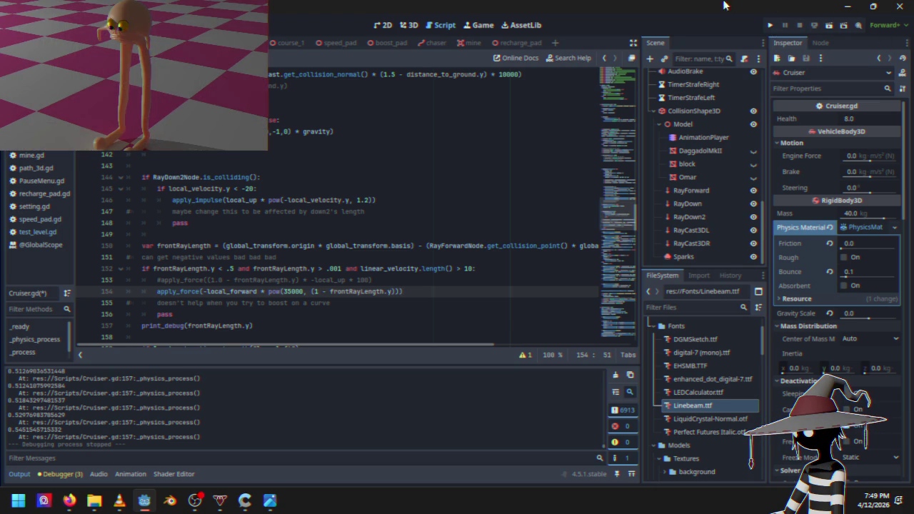
pyautogui.click(769, 25)
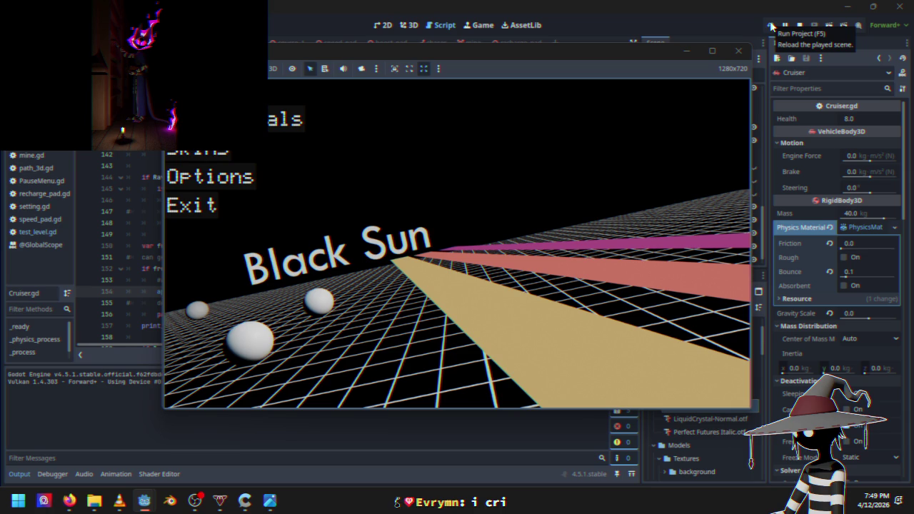
# Drive a lap of Course 1, then quit the game back to the editor.
pyautogui.press('Return')
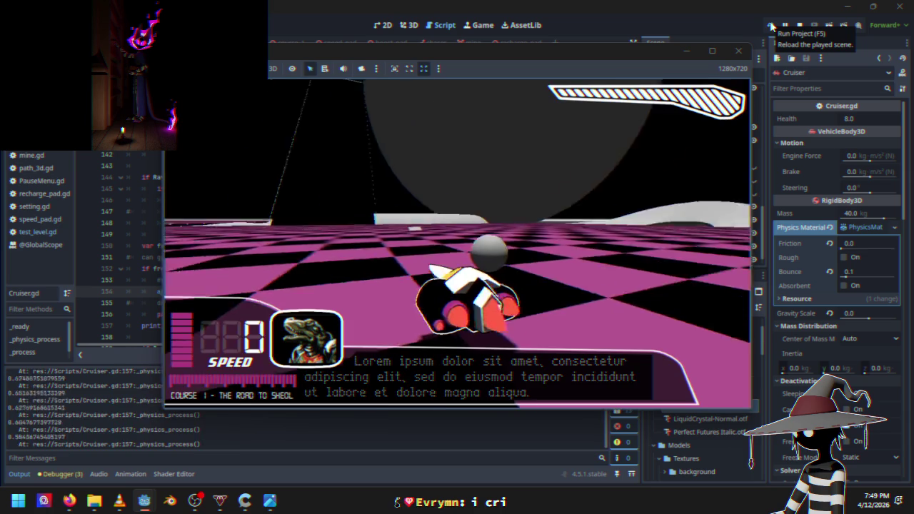
pyautogui.press('w')
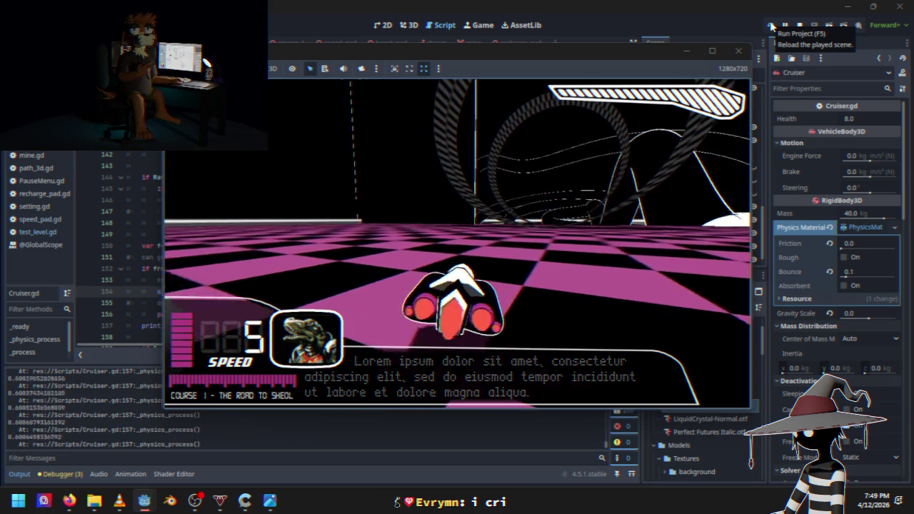
pyautogui.press('a')
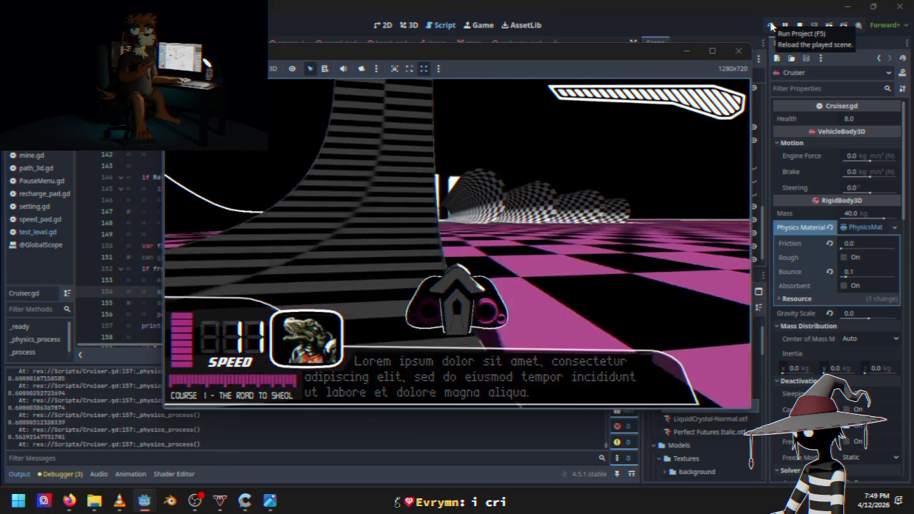
pyautogui.press('w')
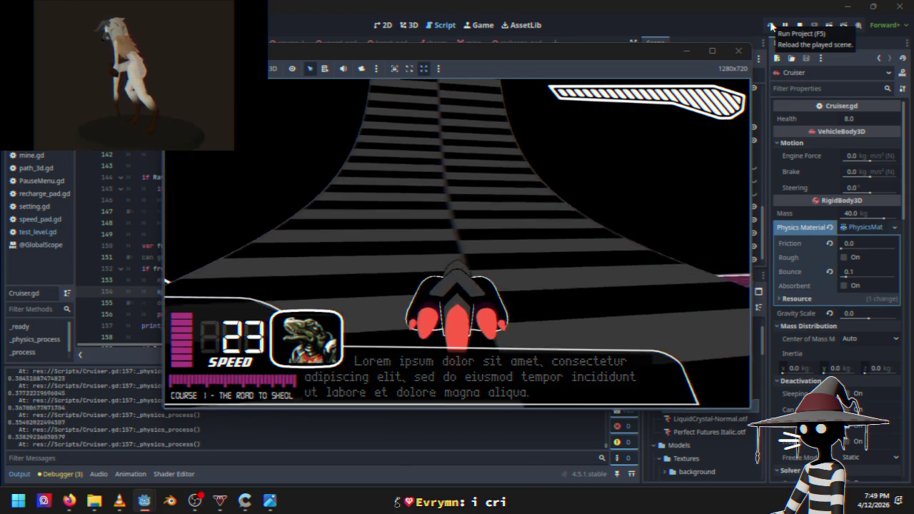
pyautogui.press('w')
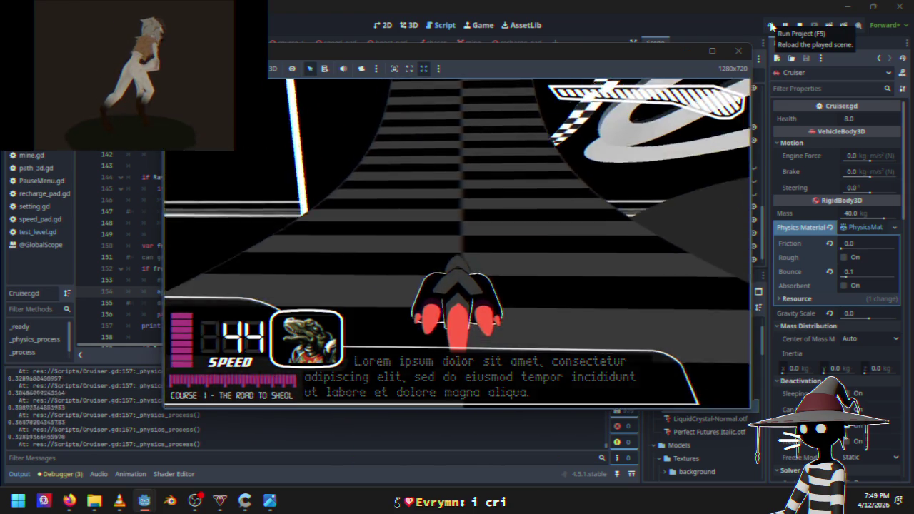
pyautogui.press('w')
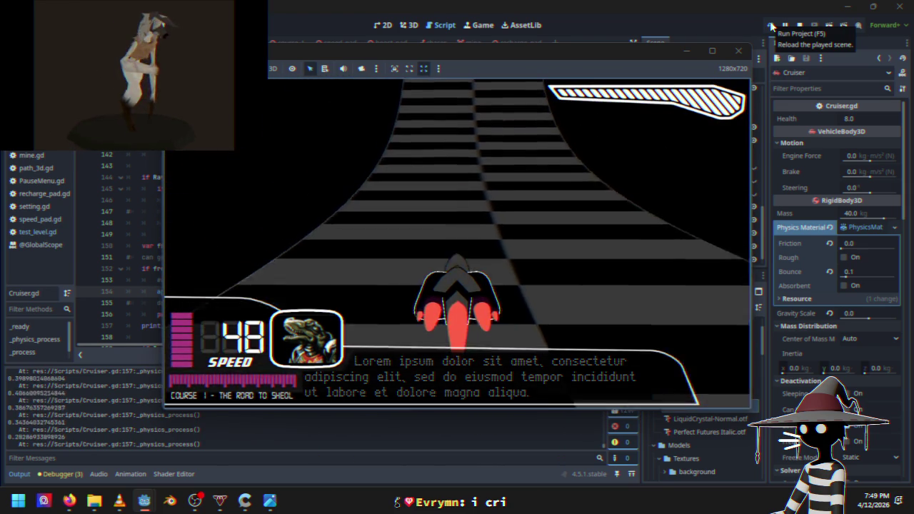
pyautogui.press('w')
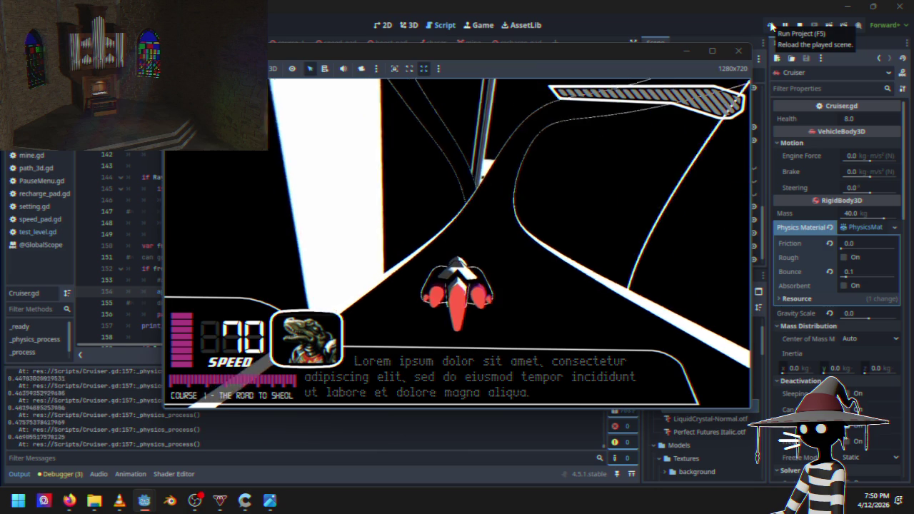
pyautogui.press('Escape')
pyautogui.press('Down')
pyautogui.press('Down')
pyautogui.press('Return')
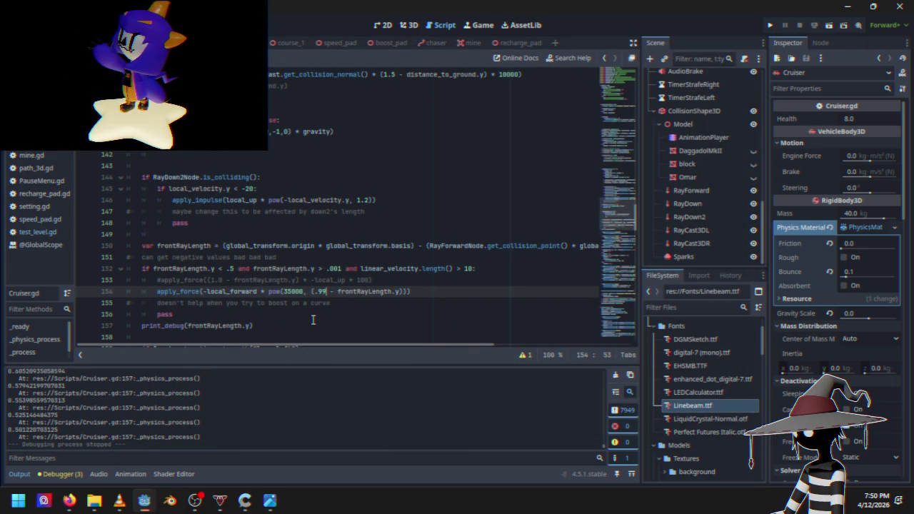
# Change the line 154 factor to .998, run the game, and pause the race.
pyautogui.write('9')
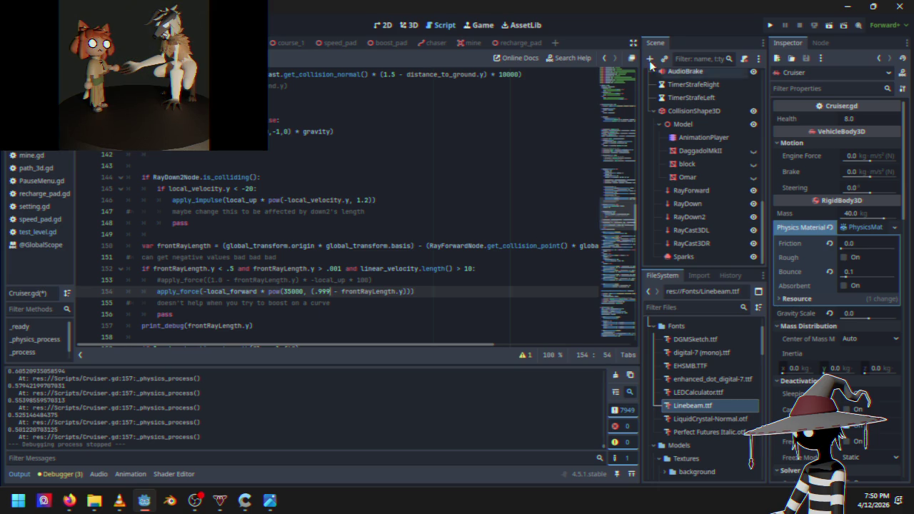
pyautogui.press('BackSpace')
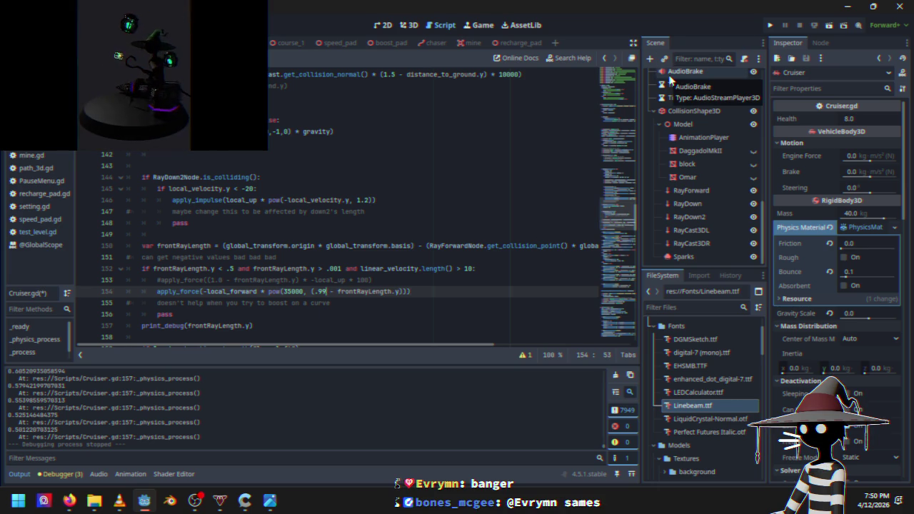
pyautogui.write('8')
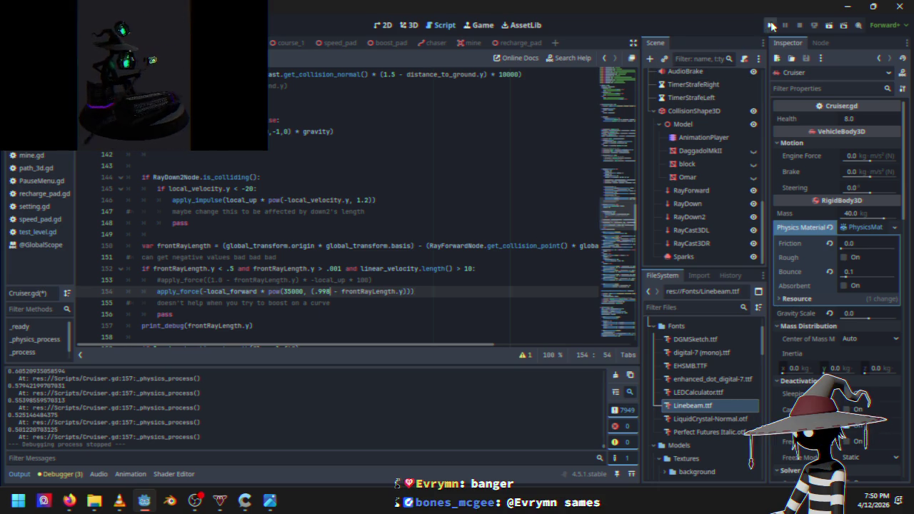
pyautogui.click(771, 27)
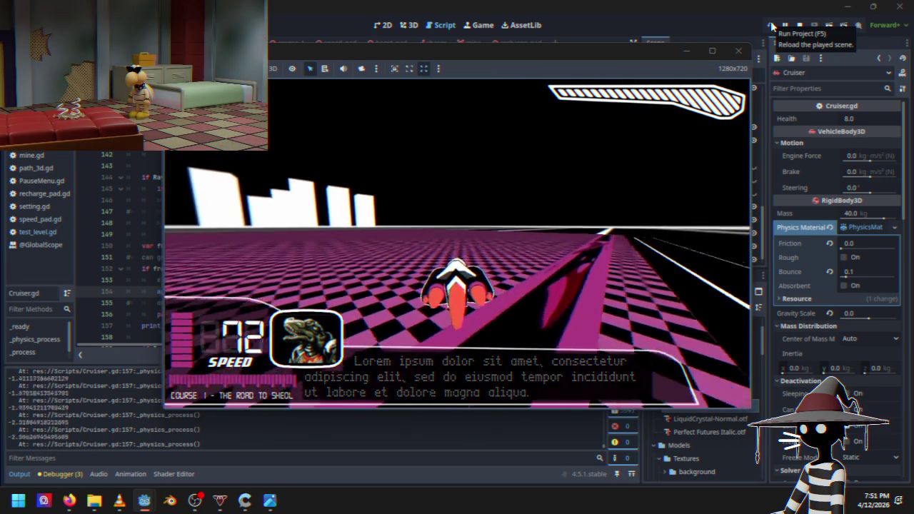
pyautogui.press('Escape')
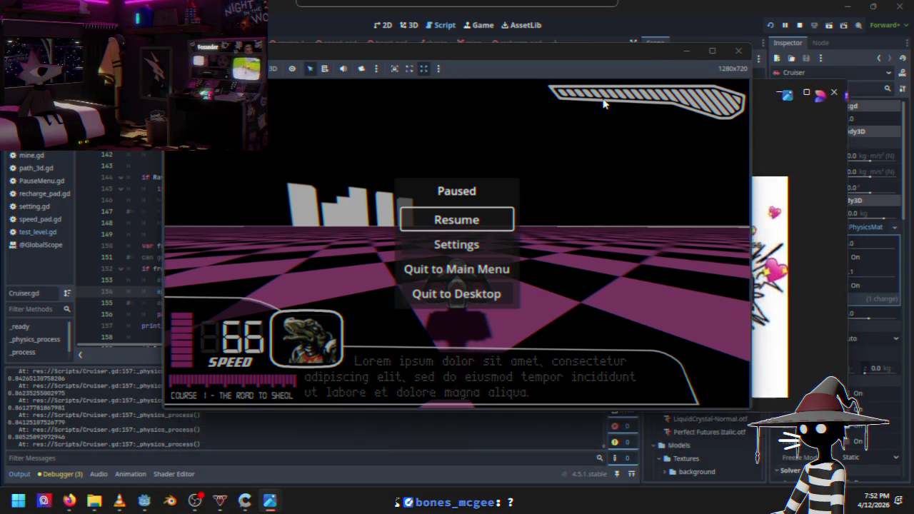
# Open the shared drawing and bring the Discord browser window into view.
pyautogui.click(738, 50)
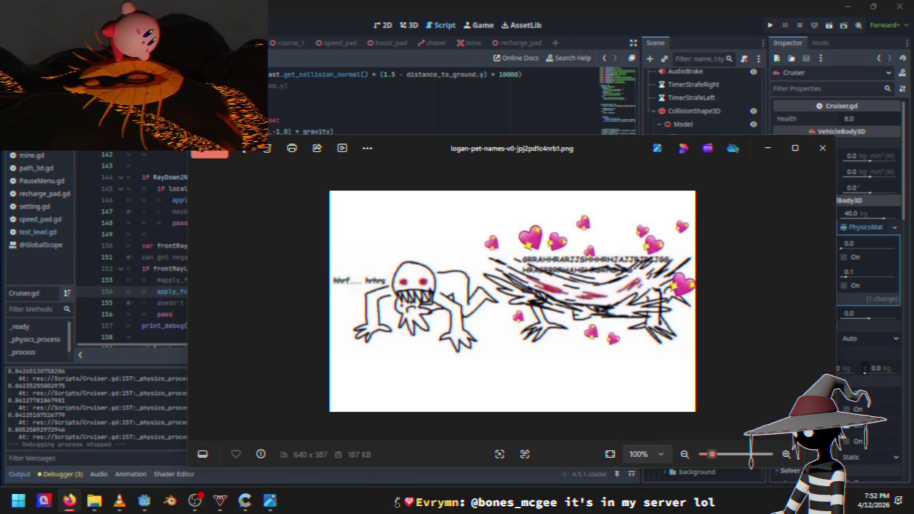
pyautogui.hotkey('alt', 'Tab')
pyautogui.moveTo(595, 116)
pyautogui.mouseDown()
pyautogui.moveTo(642, 93)
pyautogui.moveTo(711, 95)
pyautogui.mouseUp()
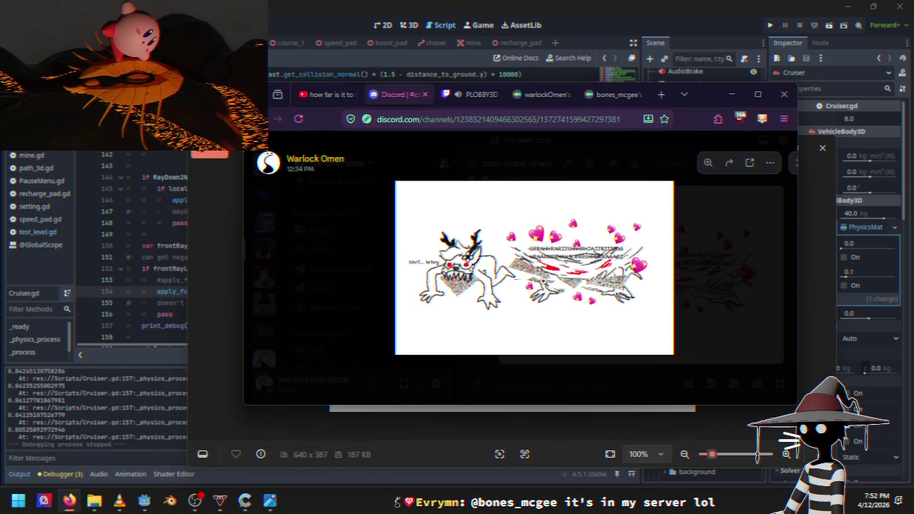
# Zoom in and back out on the drawing, then close the browser and photo viewer.
pyautogui.click(555, 284)
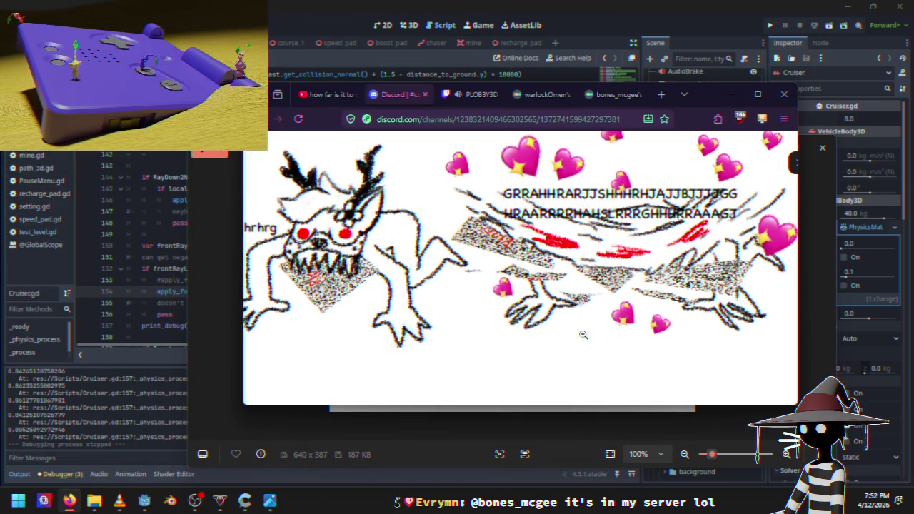
pyautogui.click(594, 244)
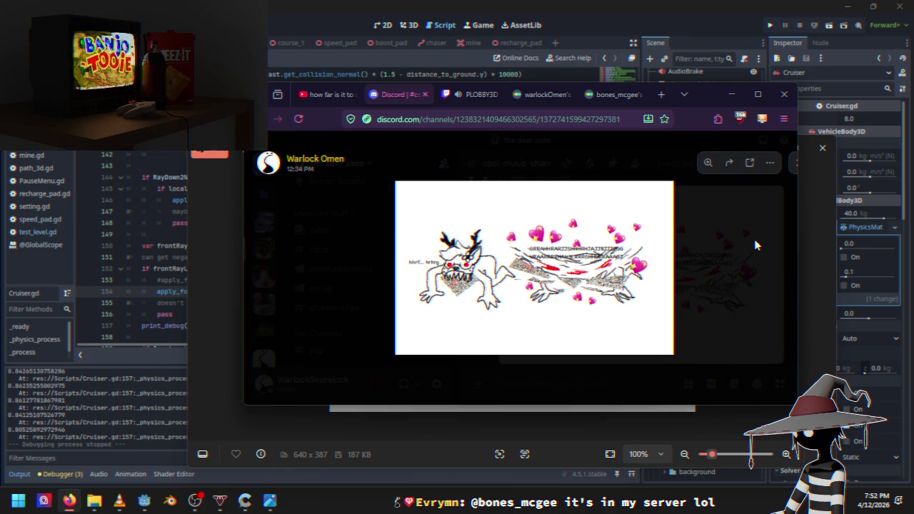
pyautogui.click(782, 98)
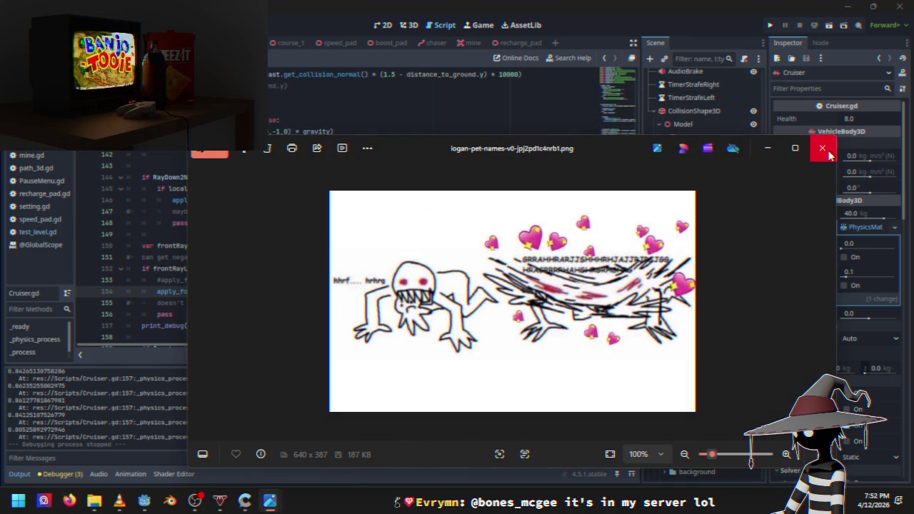
pyautogui.click(823, 150)
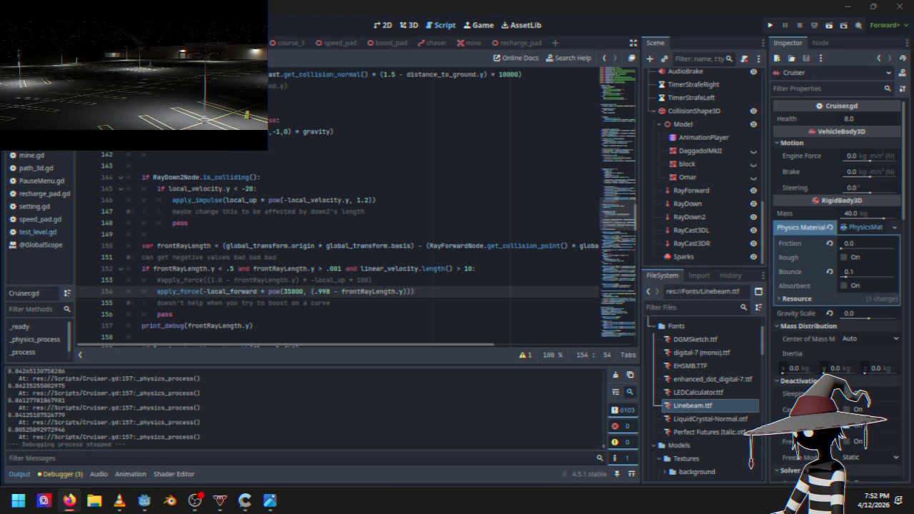
pyautogui.click(70, 500)
pyautogui.moveTo(600, 95); pyautogui.dragTo(0, 229)
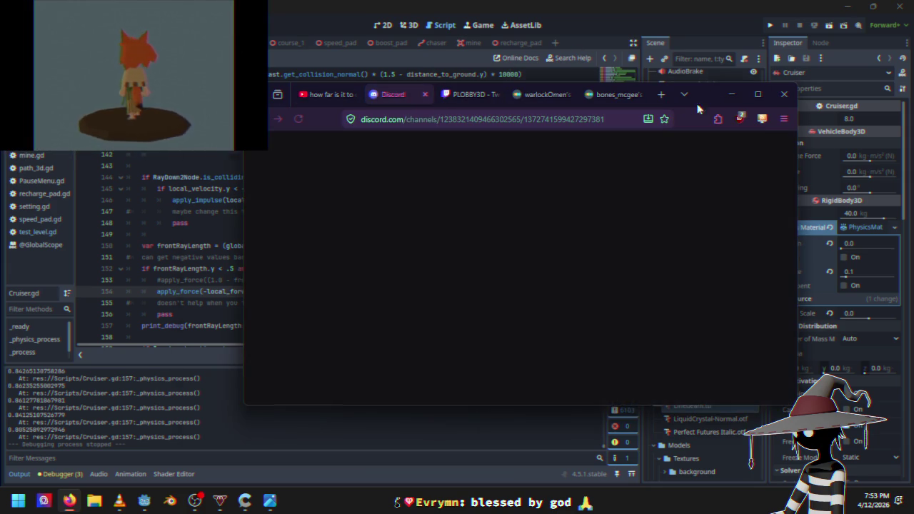
pyautogui.moveTo(706, 98); pyautogui.dragTo(457, 0)
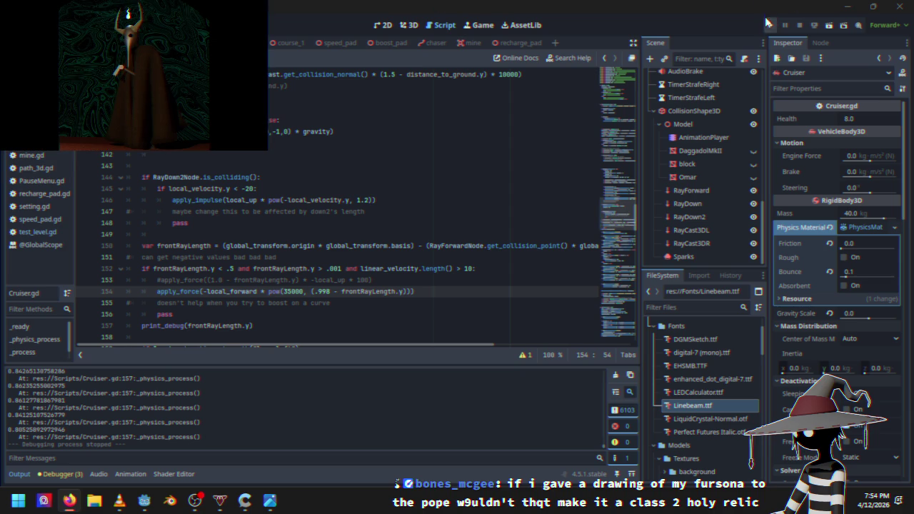
# Race Course 1 again with the .998 factor, then pause and quit the game.
pyautogui.click(769, 26)
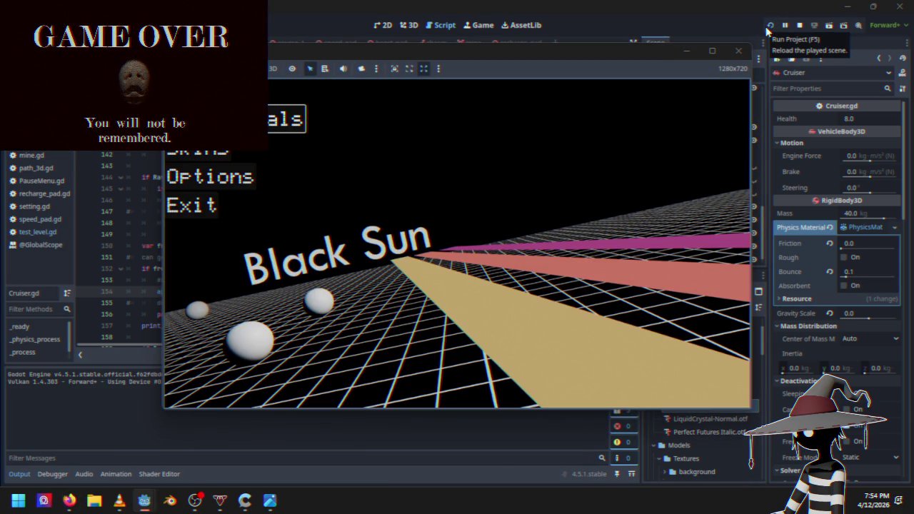
pyautogui.press('Return')
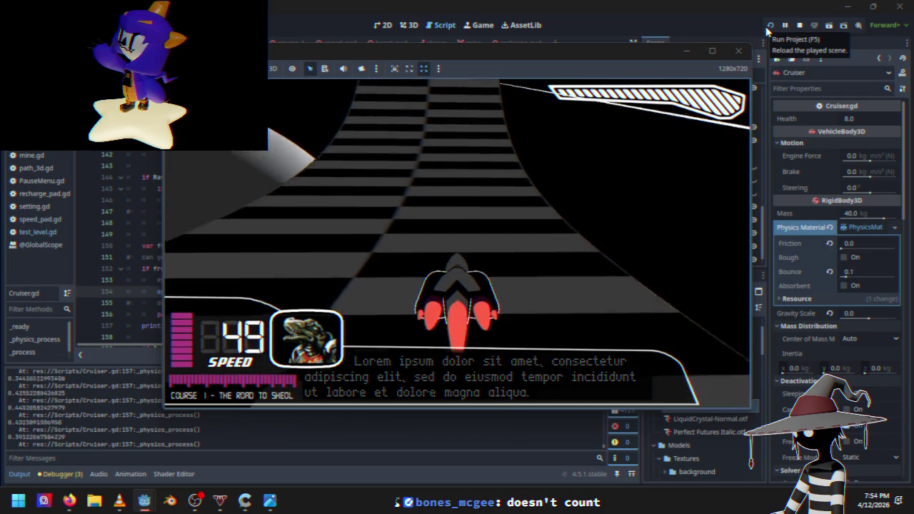
pyautogui.press('Escape')
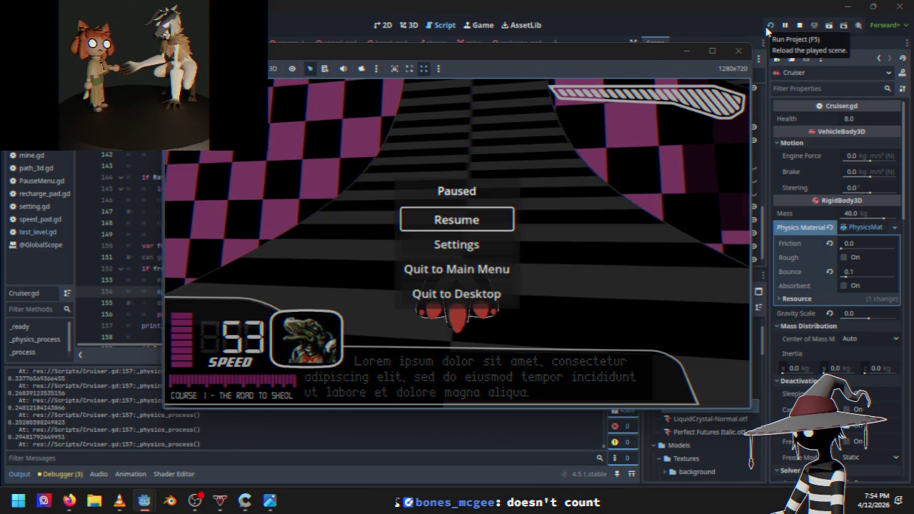
pyautogui.press('Down')
pyautogui.press('Return')
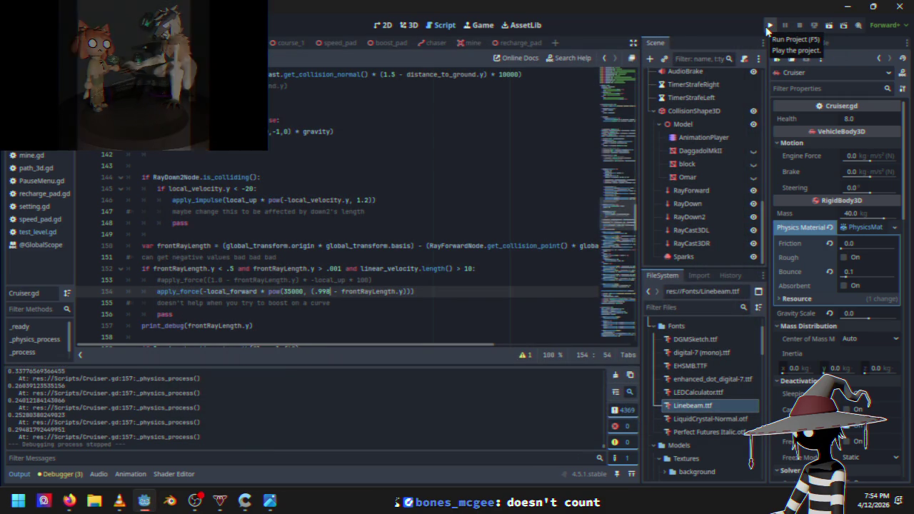
# Change line 154's forward-force factor from .998 to .999, then run the game into a Course 1 race.
pyautogui.press('BackSpace')
pyautogui.write('9')
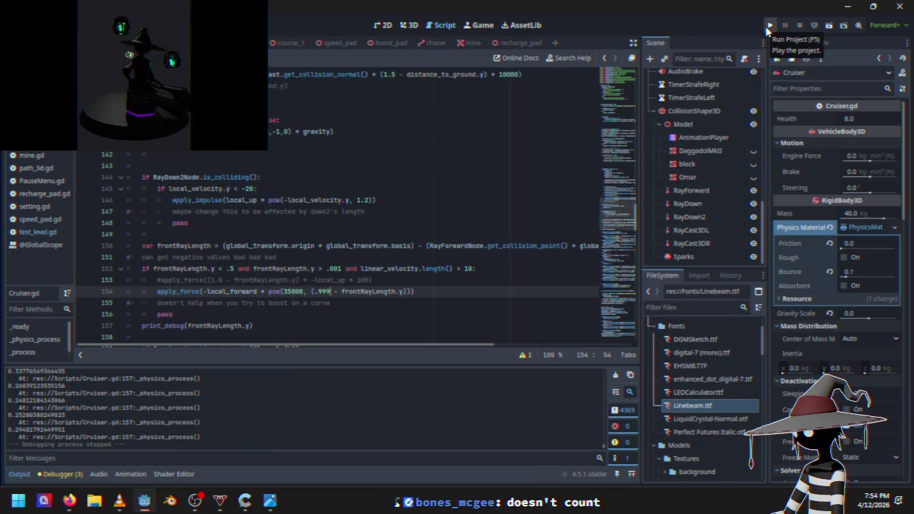
pyautogui.click(769, 28)
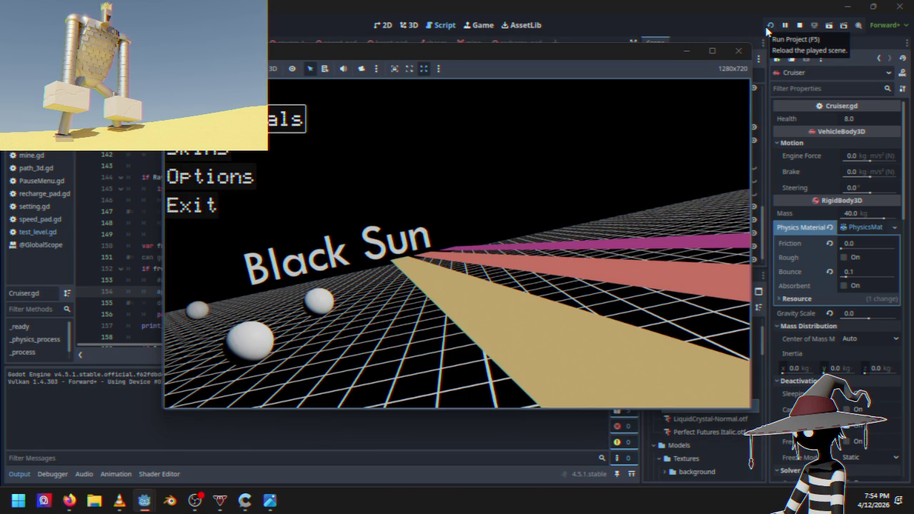
pyautogui.press('Return')
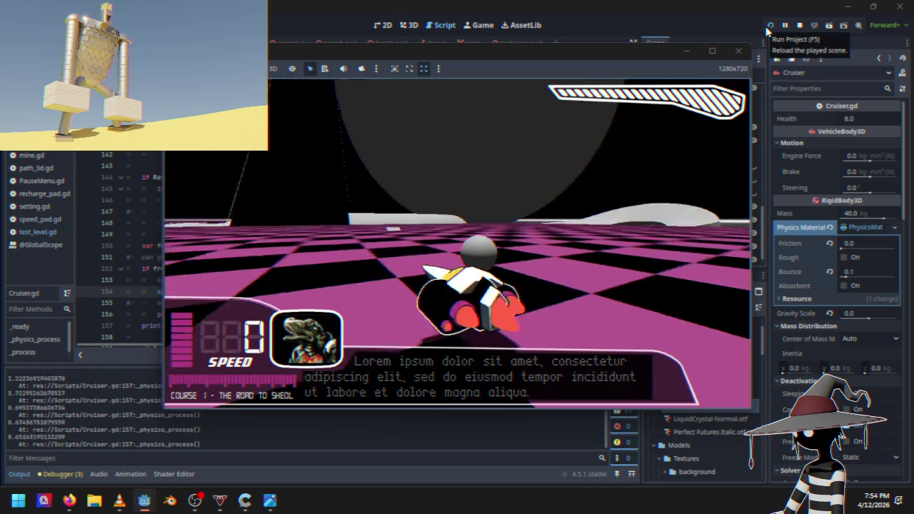
# Drive the hover car down Course 1, then pause and quit the game back to the editor.
pyautogui.press('w')
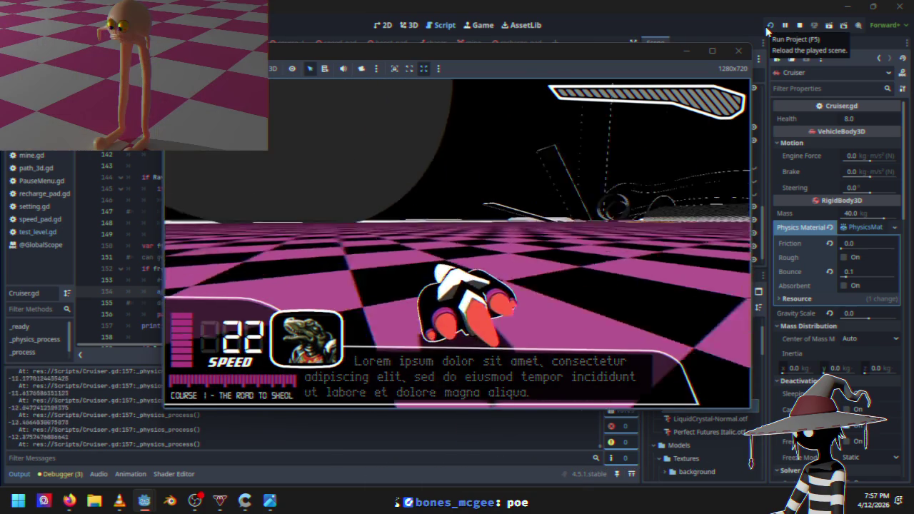
pyautogui.press('Escape')
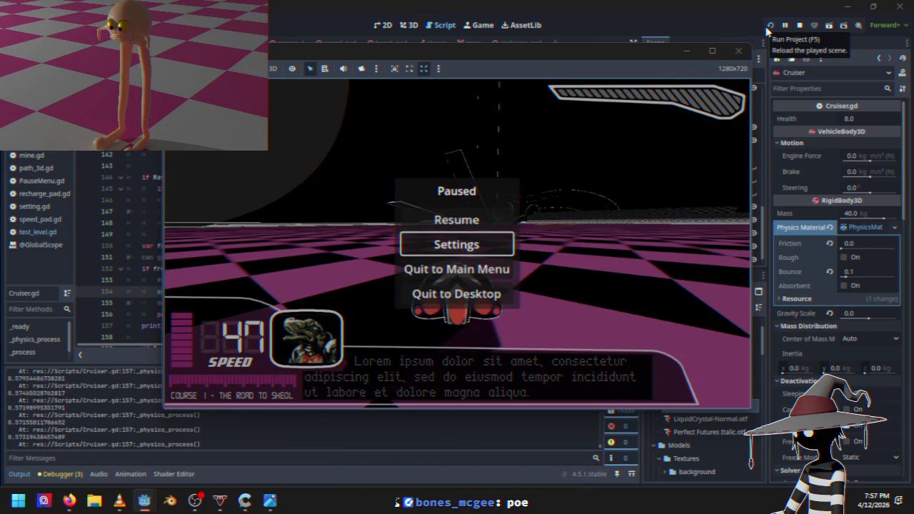
pyautogui.press('Down')
pyautogui.press('Down')
pyautogui.press('Return')
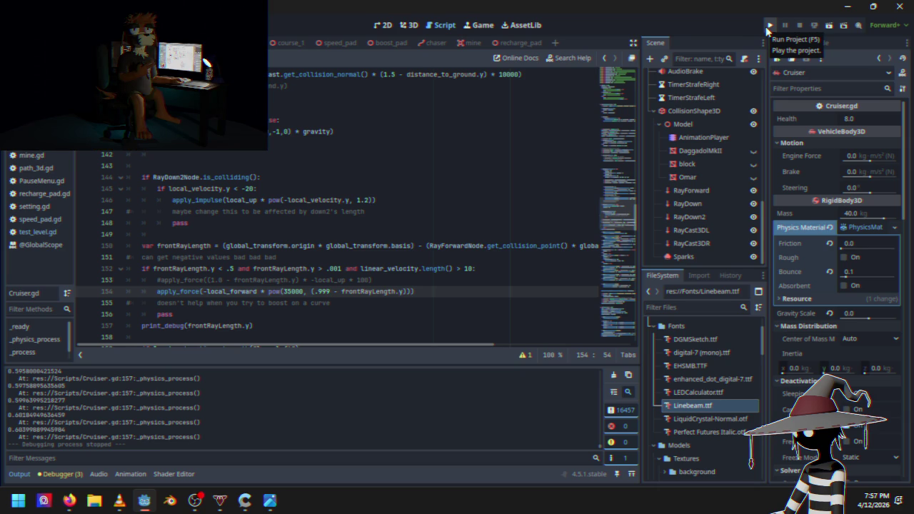
pyautogui.scroll(-4, 221, 171)
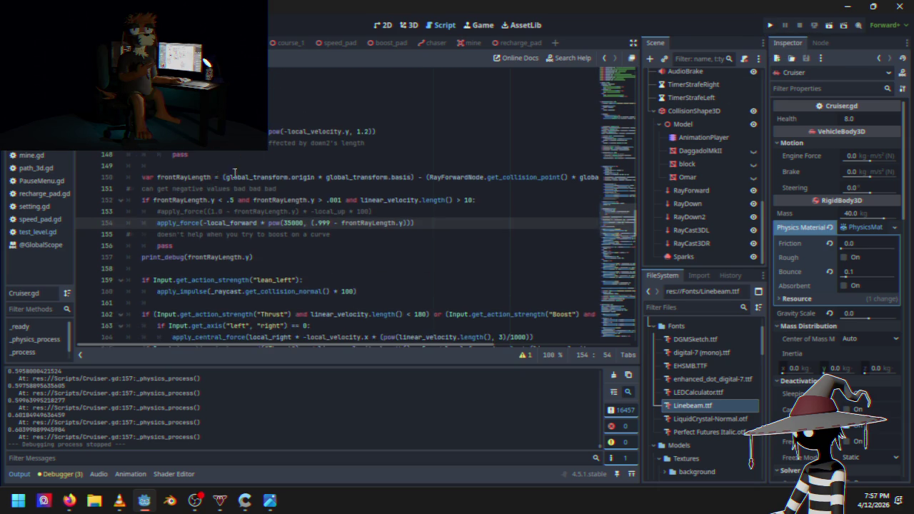
pyautogui.scroll(-1, 303, 187)
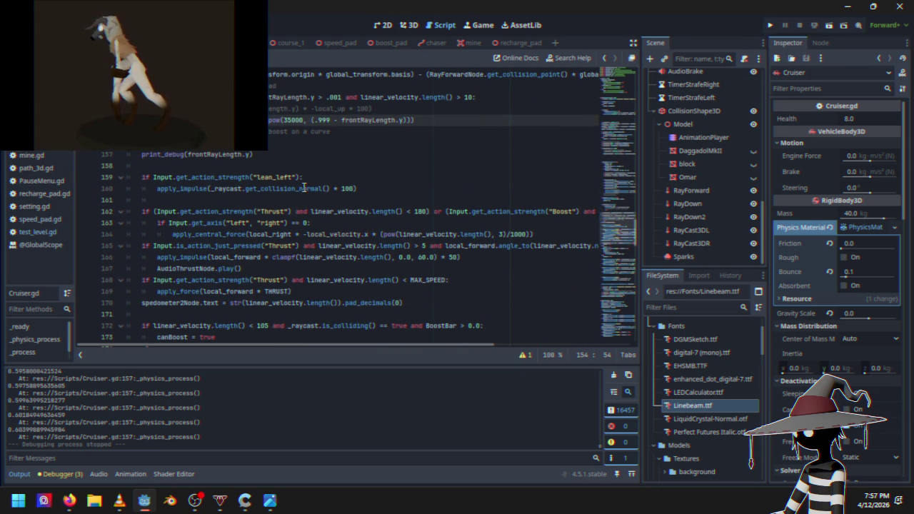
pyautogui.scroll(-1, 302, 188)
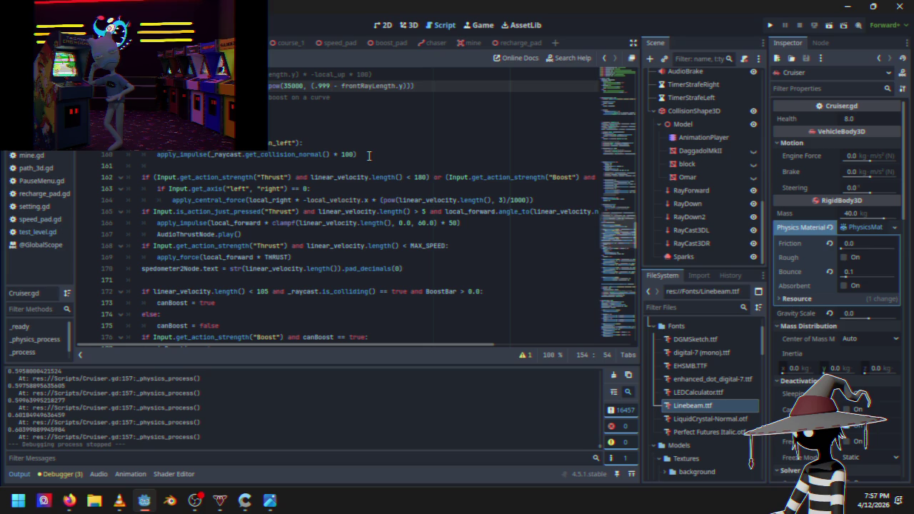
pyautogui.scroll(-2, 369, 156)
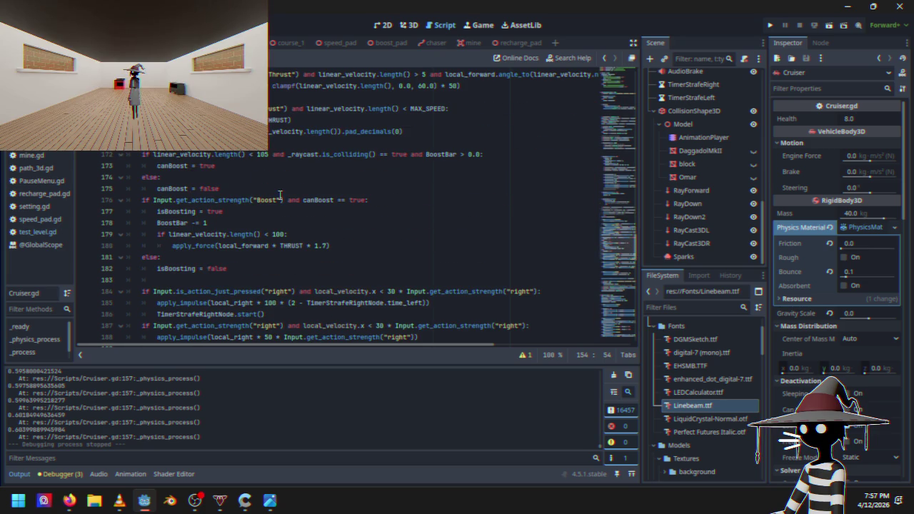
pyautogui.scroll(3, 282, 193)
pyautogui.scroll(-4, 296, 190)
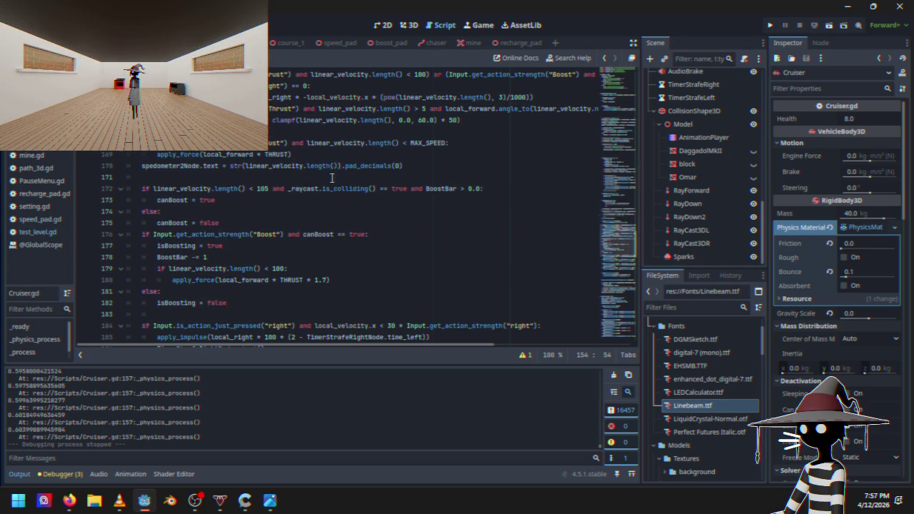
pyautogui.moveTo(300, 189)
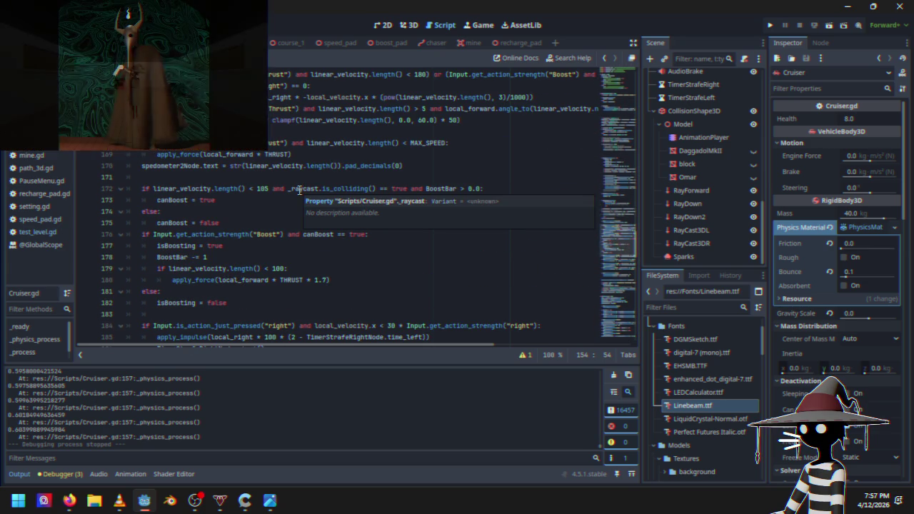
pyautogui.scroll(-1, 300, 189)
pyautogui.click(295, 201)
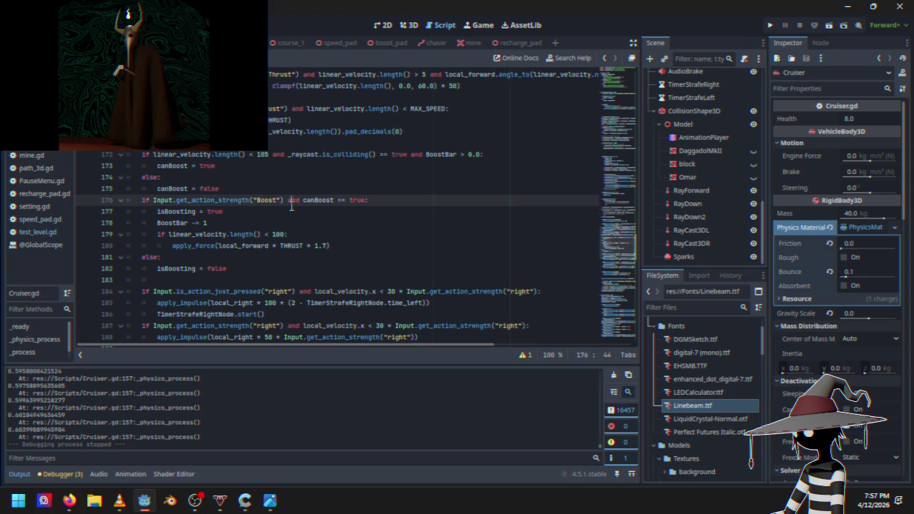
pyautogui.scroll(-4, 289, 213)
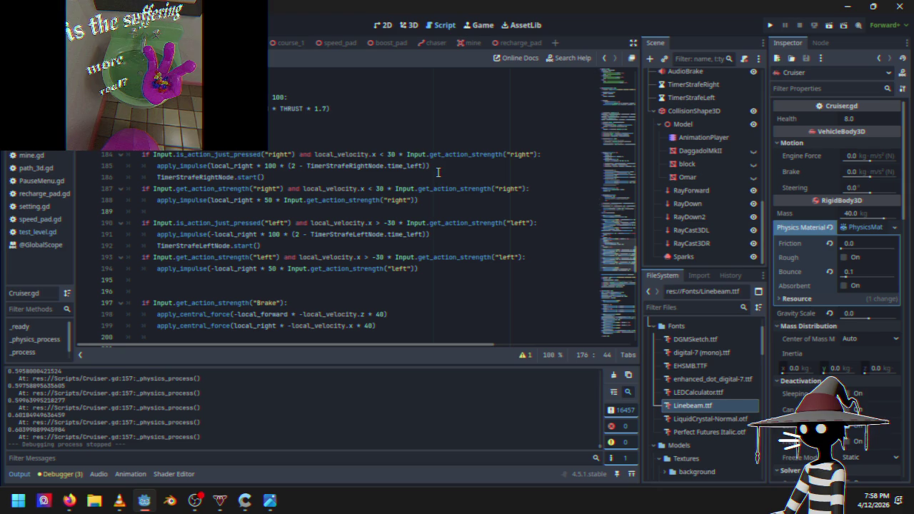
# Insert an empty line after TimerStrafeRightNode.start() on line 186.
pyautogui.click(362, 179)
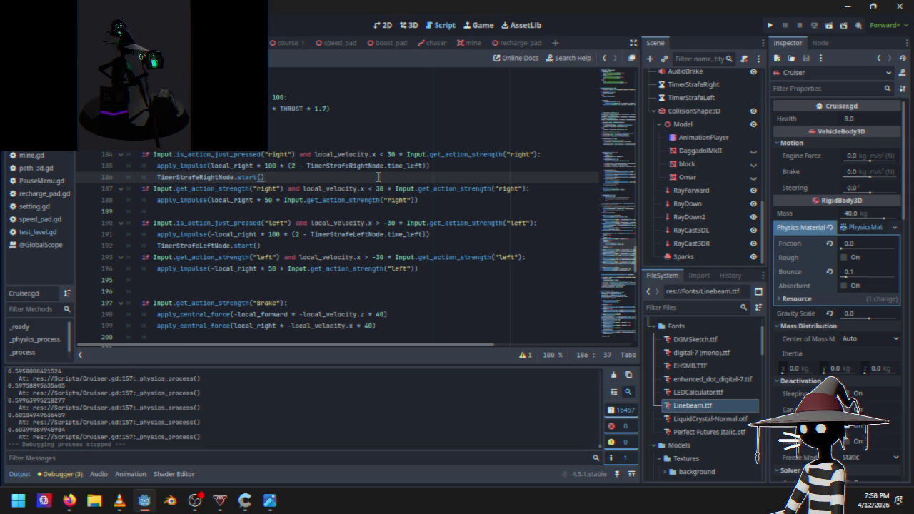
pyautogui.press('Return')
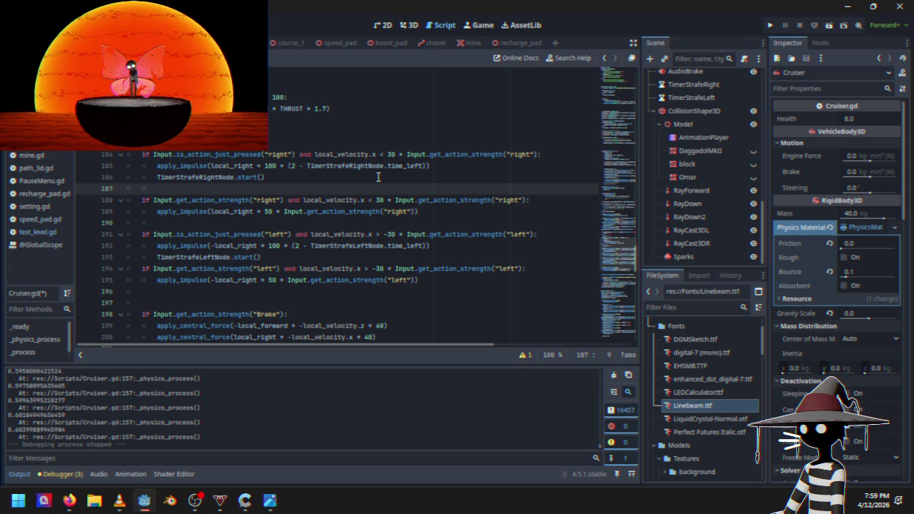
# Paste line 150's front-ray distance expression onto the empty line 187 in the right-strafe block.
pyautogui.scroll(12, 309, 164)
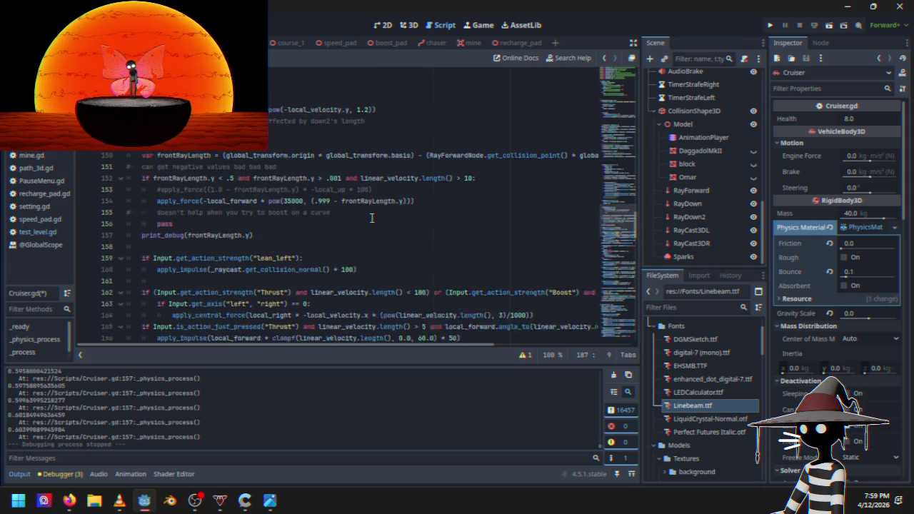
pyautogui.scroll(-2, 309, 164)
pyautogui.moveTo(224, 177); pyautogui.dragTo(580, 177)
pyautogui.hotkey('ctrl', 'c')
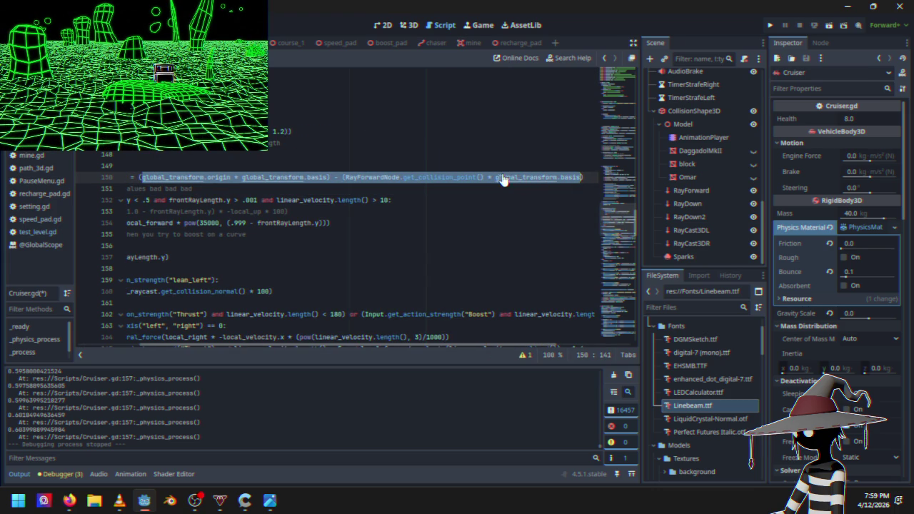
pyautogui.scroll(-6, 352, 214)
pyautogui.moveTo(393, 343); pyautogui.dragTo(205, 348)
pyautogui.scroll(-2, 242, 218)
pyautogui.scroll(-7, 244, 216)
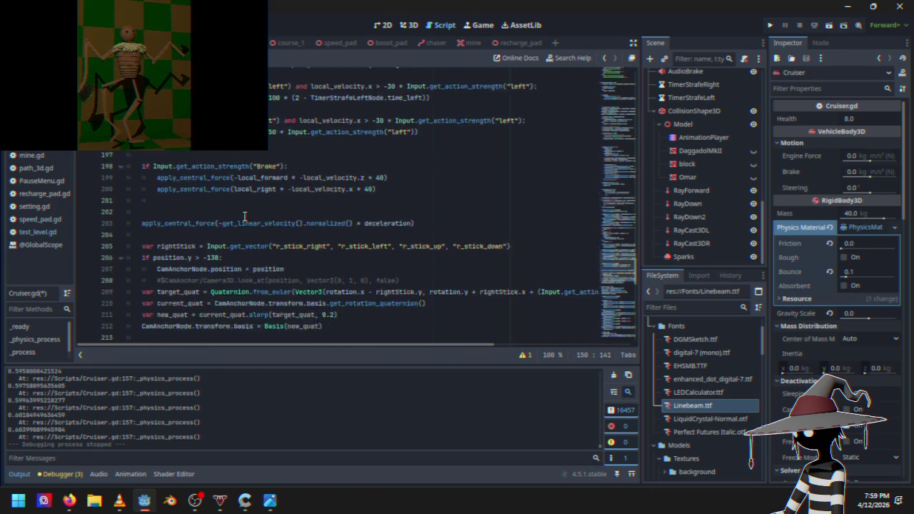
pyautogui.scroll(9, 247, 214)
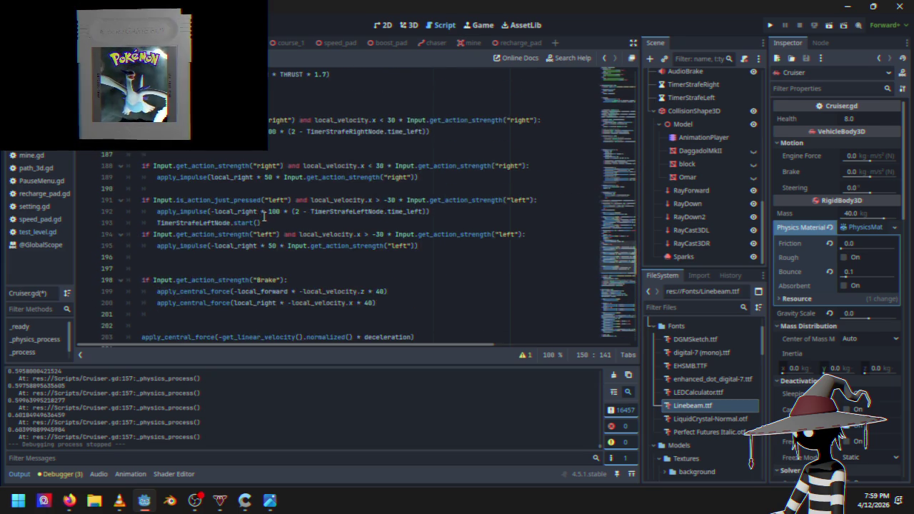
pyautogui.click(220, 234)
pyautogui.moveTo(205, 263); pyautogui.dragTo(212, 234)
pyautogui.click(215, 223)
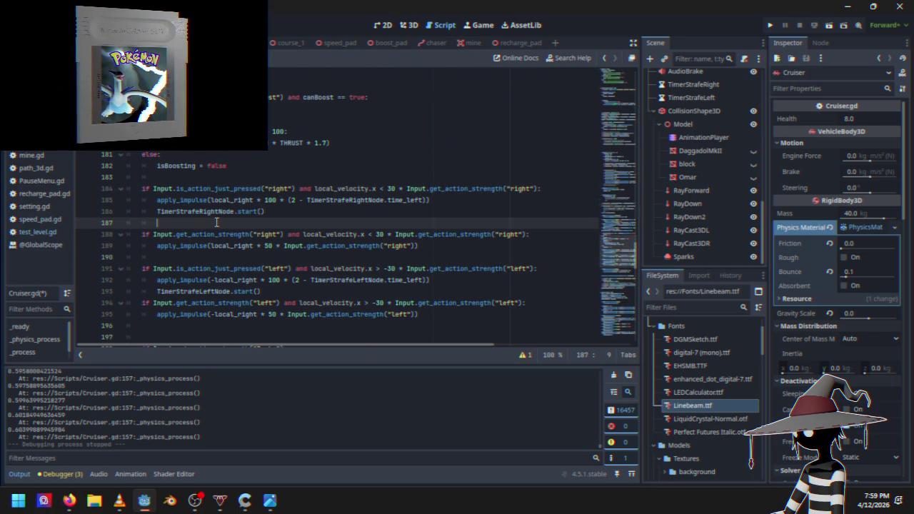
pyautogui.hotkey('ctrl', 'v')
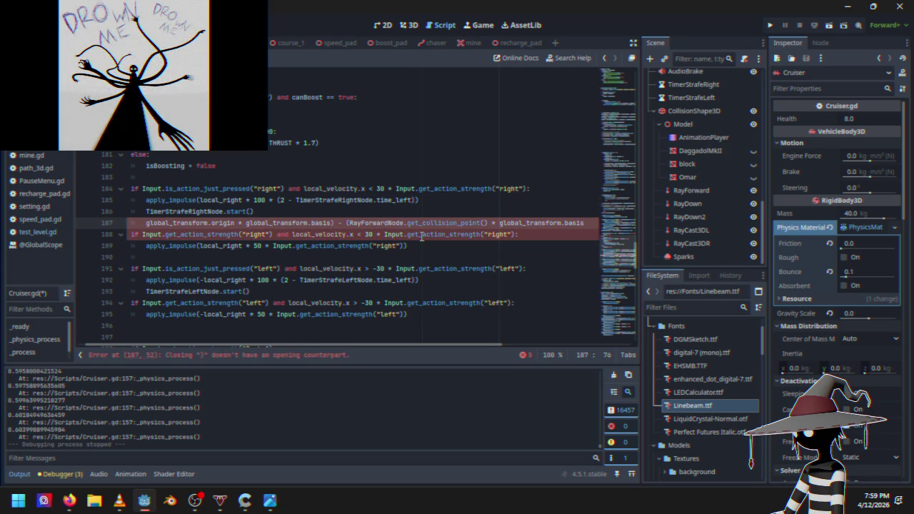
# Replace the RayForwardNode reference on line 187 with the RayCast3DL node path.
pyautogui.moveTo(421, 236)
pyautogui.press('BackSpace')
pyautogui.press('BackSpace')
pyautogui.press('BackSpace')
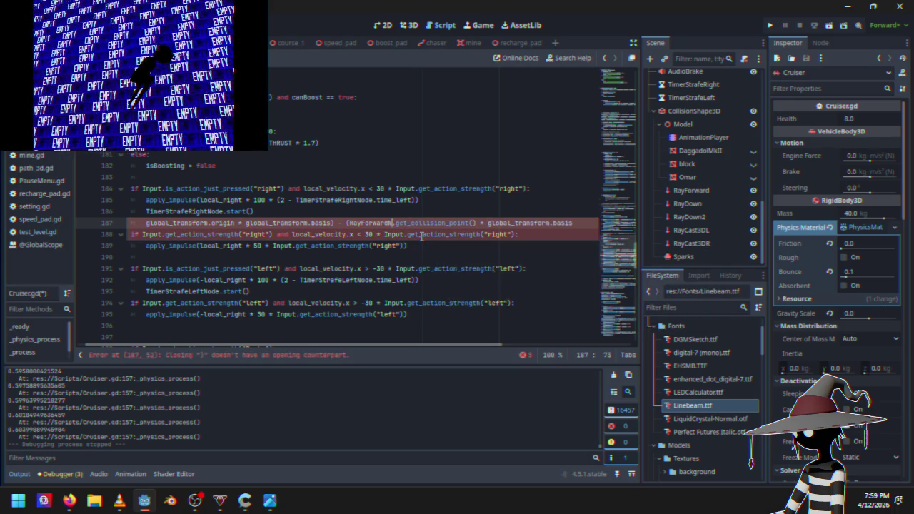
pyautogui.press('BackSpace')
pyautogui.press('BackSpace')
pyautogui.press('BackSpace')
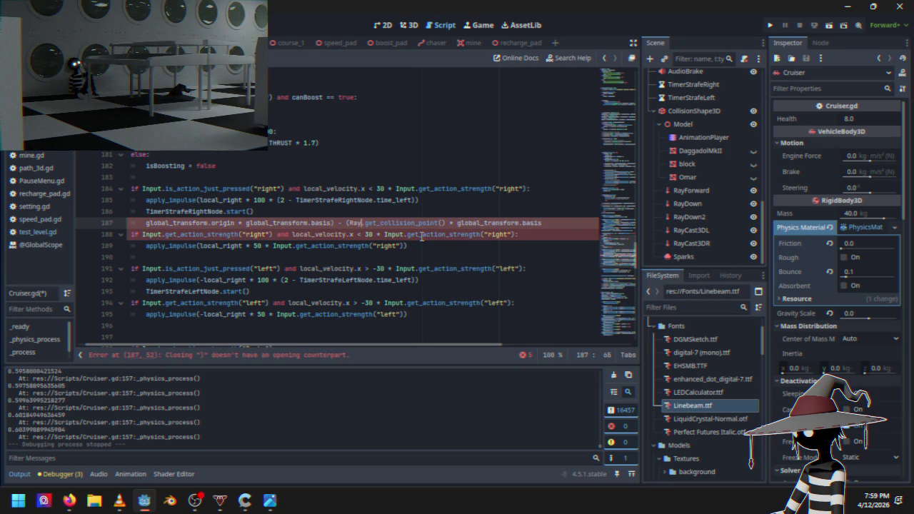
pyautogui.press('BackSpace')
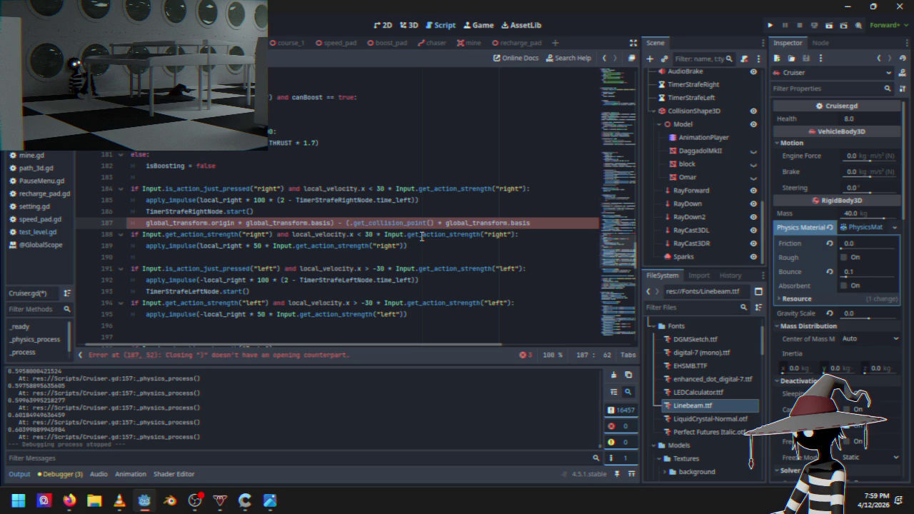
pyautogui.write('ray')
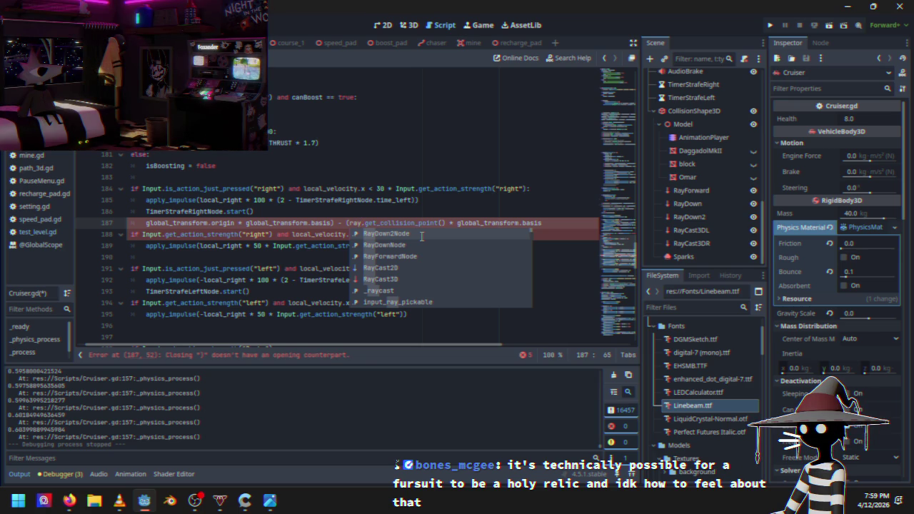
pyautogui.press('BackSpace')
pyautogui.press('BackSpace')
pyautogui.press('BackSpace')
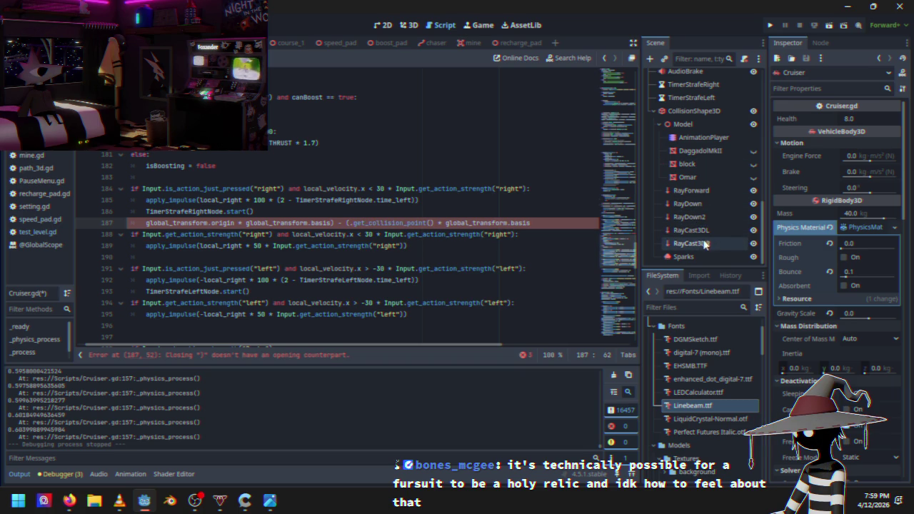
pyautogui.moveTo(706, 230); pyautogui.dragTo(350, 227)
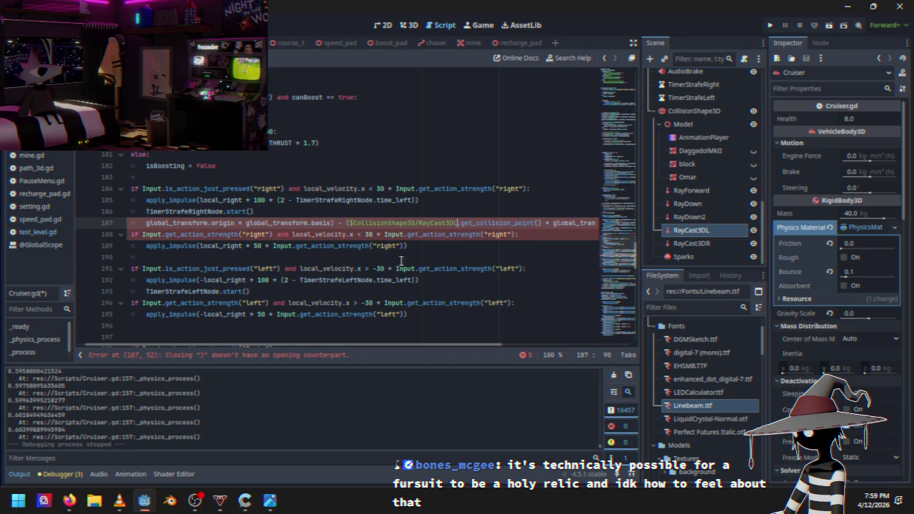
# Add the missing '(' before global_transform on line 187 to clear the bracket error.
pyautogui.hscroll(-1, 339, 347)
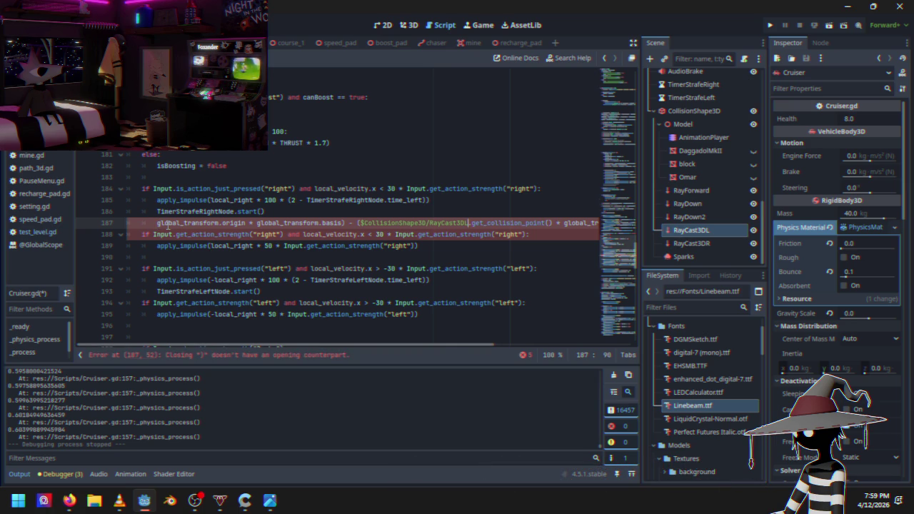
pyautogui.moveTo(167, 227)
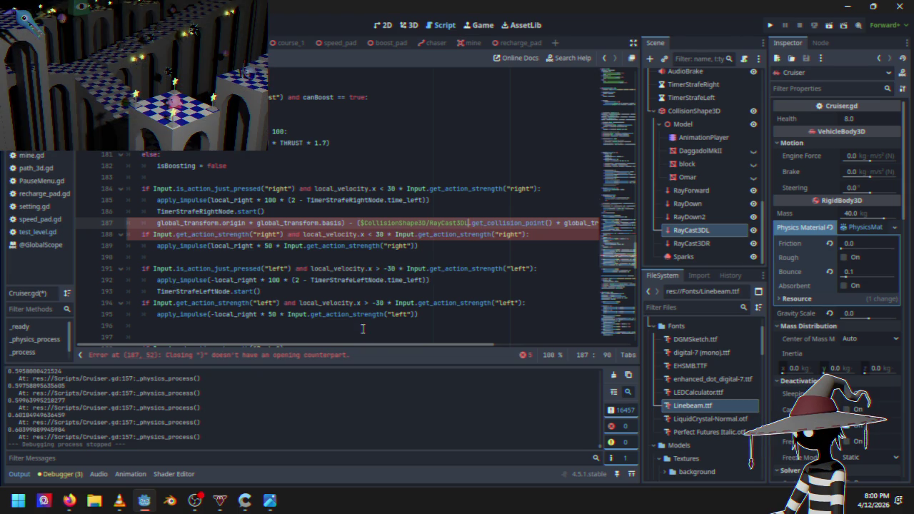
pyautogui.moveTo(376, 345); pyautogui.dragTo(475, 345)
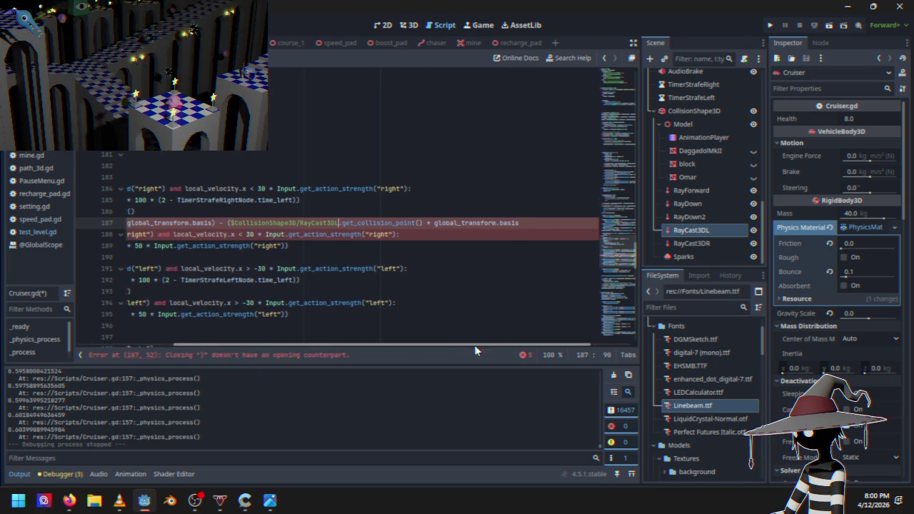
pyautogui.write(')')
pyautogui.click(517, 229)
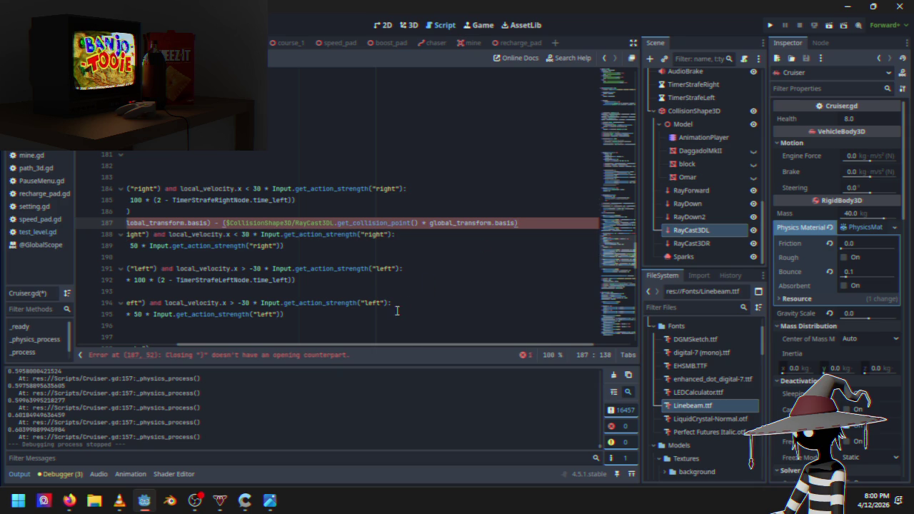
pyautogui.moveTo(410, 345); pyautogui.dragTo(295, 347)
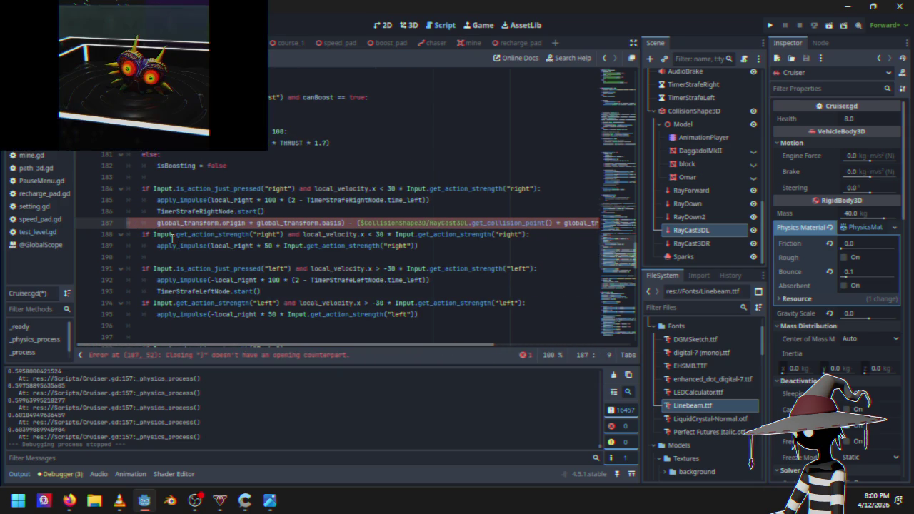
pyautogui.write('(')
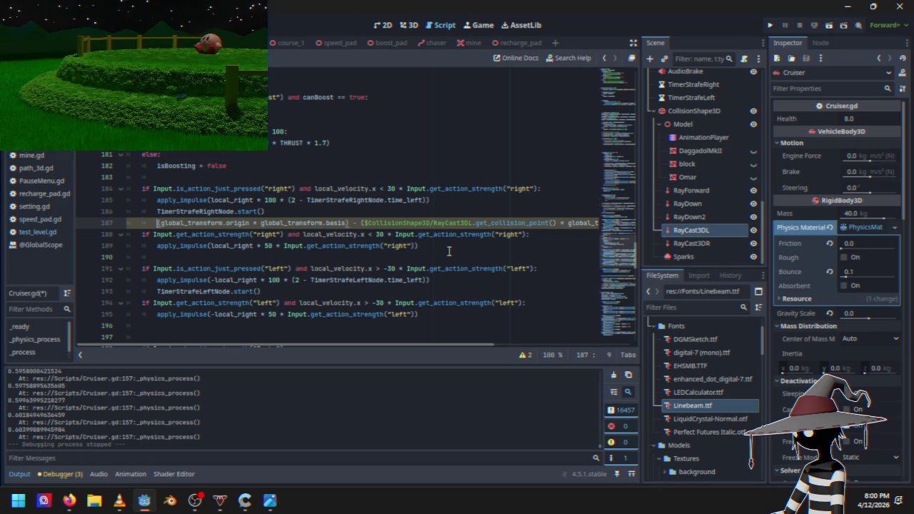
# Type 'leftdistance =' in front of the RayCast3DL distance expression on line 187.
pyautogui.write('left dis')
pyautogui.press('BackSpace')
pyautogui.press('BackSpace')
pyautogui.press('BackSpace')
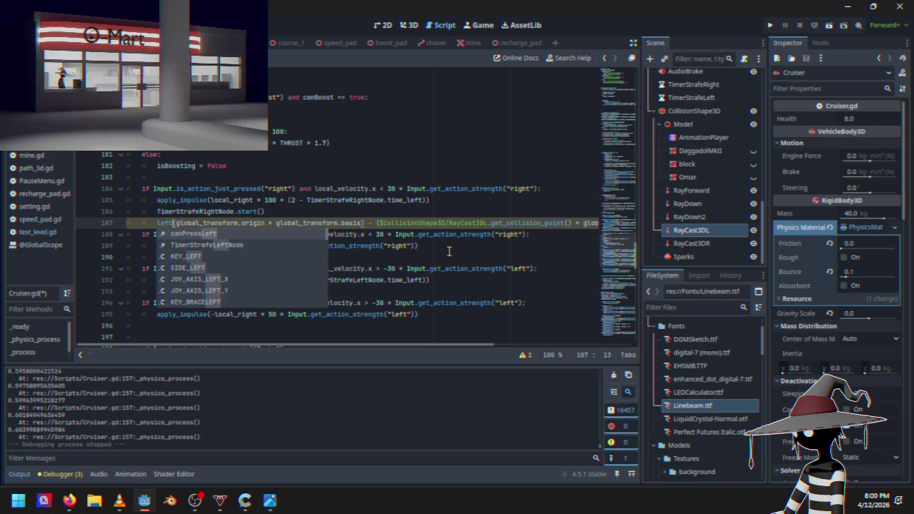
pyautogui.write('distance')
pyautogui.press('BackSpace')
pyautogui.press('BackSpace')
pyautogui.press('BackSpace')
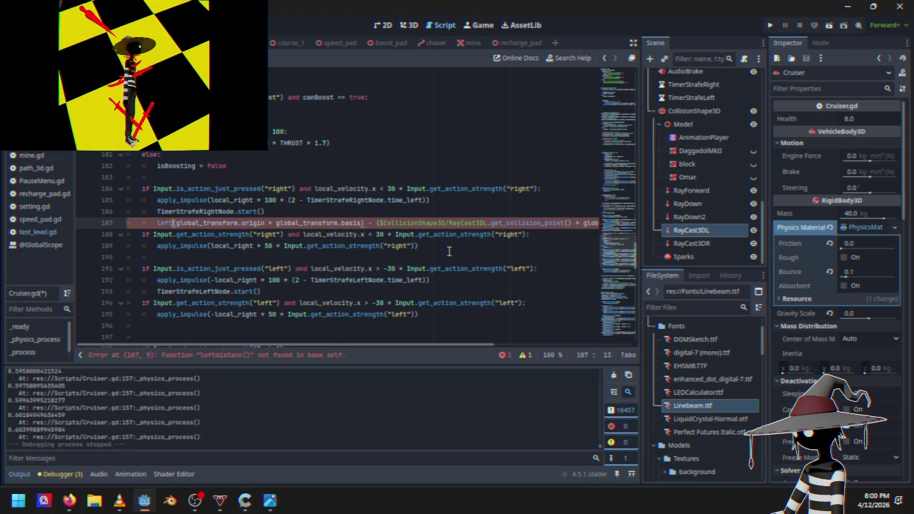
pyautogui.write('distance')
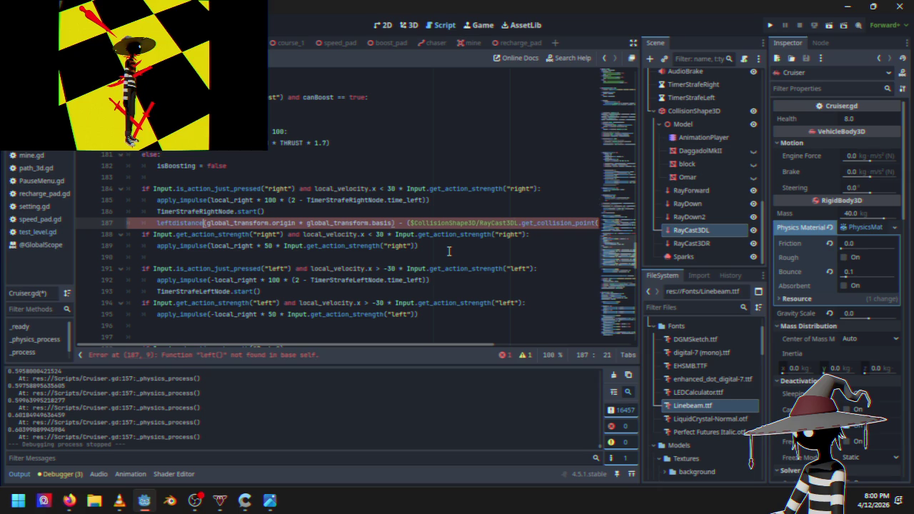
pyautogui.write(' =')
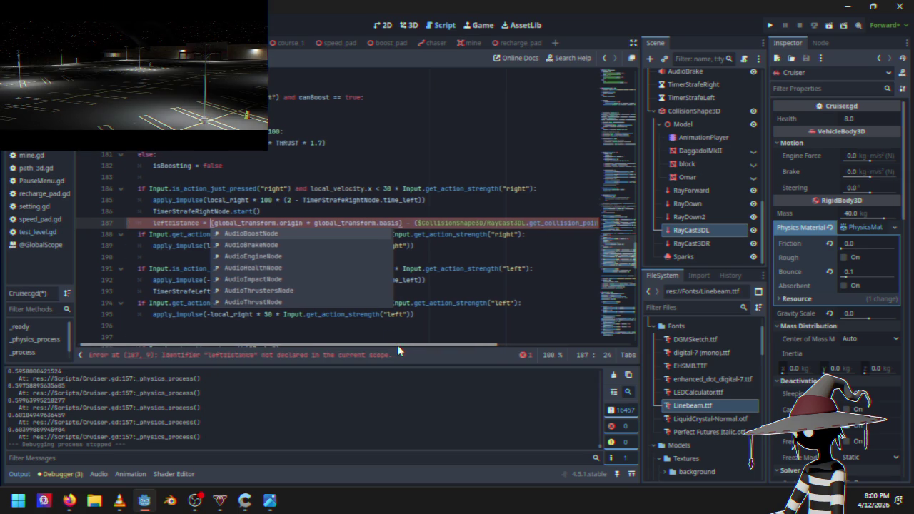
pyautogui.moveTo(395, 344); pyautogui.dragTo(403, 346)
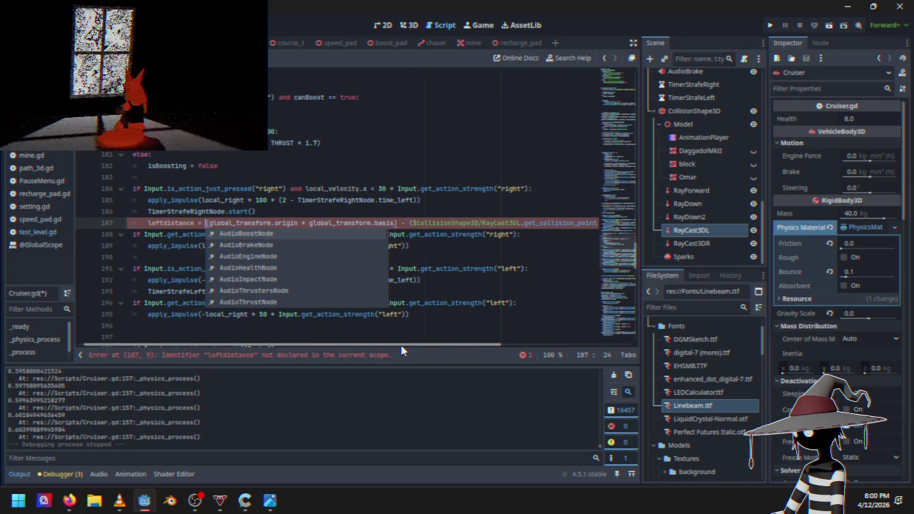
pyautogui.click(414, 211)
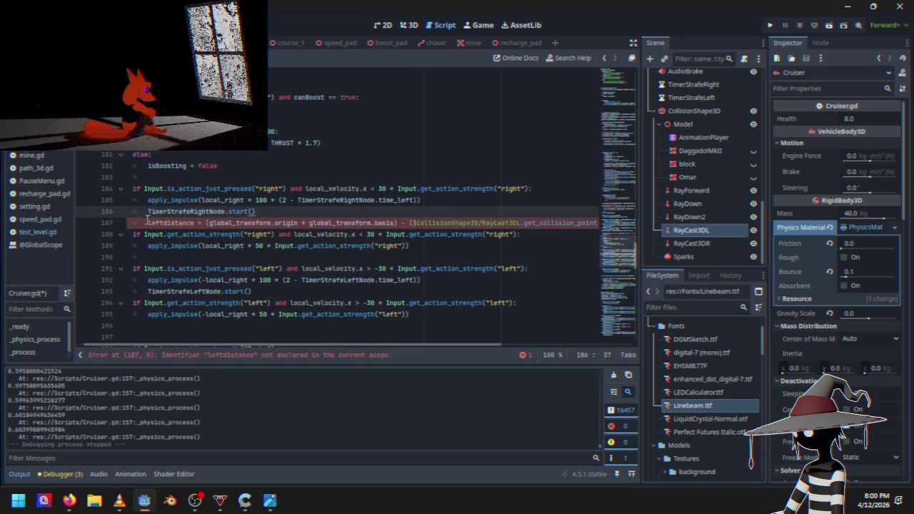
# Prefix it with 'var' to declare leftdistance, then start a new line below.
pyautogui.click(148, 223)
pyautogui.write('var')
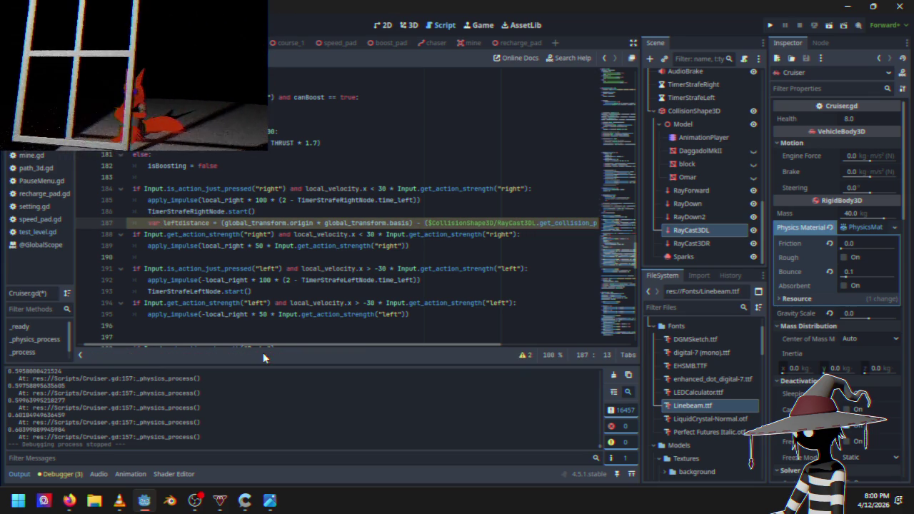
pyautogui.click(282, 341)
pyautogui.click(566, 221)
pyautogui.press('End')
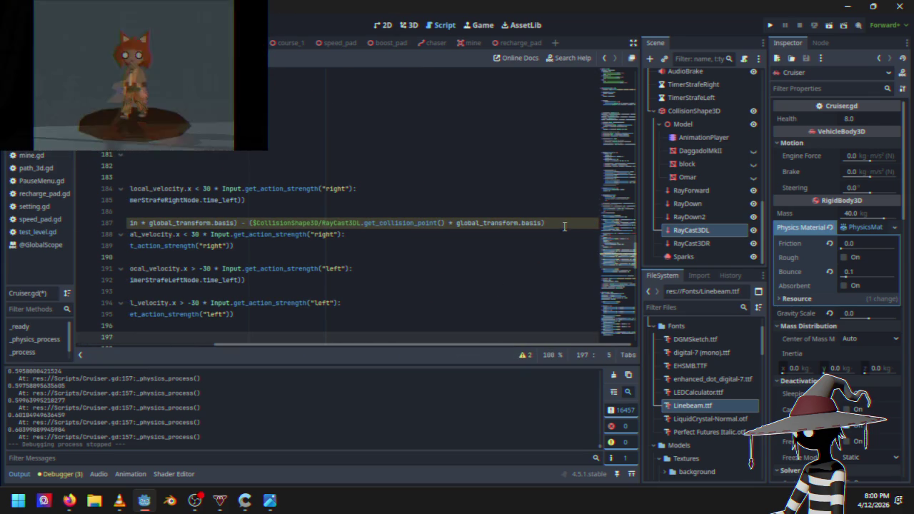
pyautogui.press('Return')
# Write an 'if leftdistance < .4:' check with a 'pass' body below line 187.
pyautogui.press('Tab')
pyautogui.write('if le')
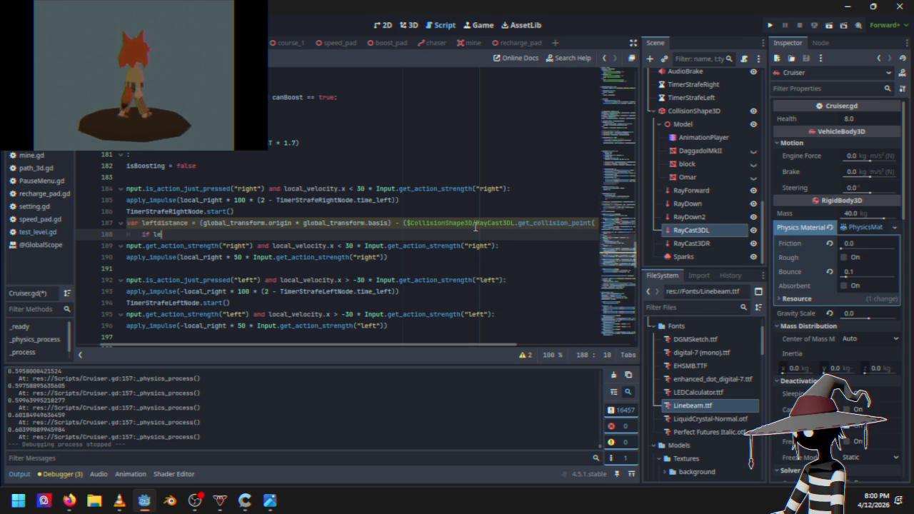
pyautogui.write('ftdistance < .4')
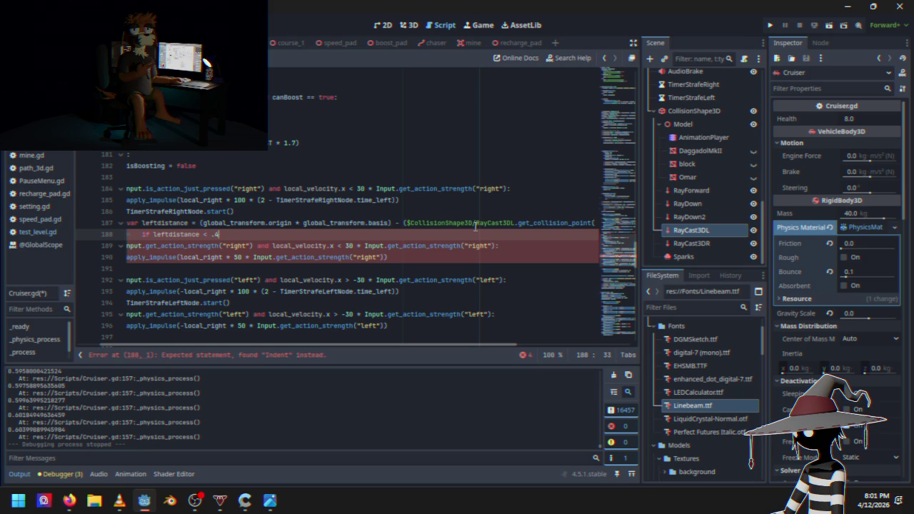
pyautogui.write(':')
pyautogui.press('Return')
pyautogui.write('pass')
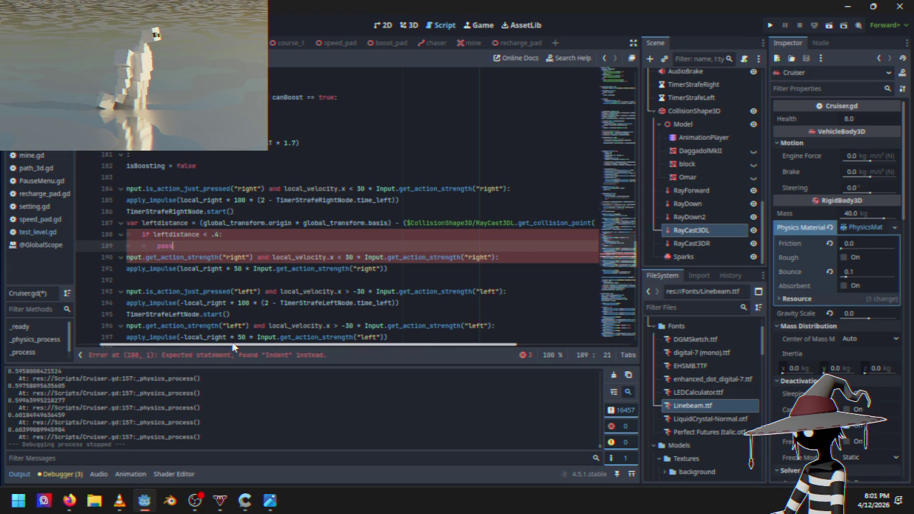
# Dedent the if and pass lines to clear the indent error, and add a blank line after line 187.
pyautogui.moveTo(233, 347); pyautogui.dragTo(165, 340)
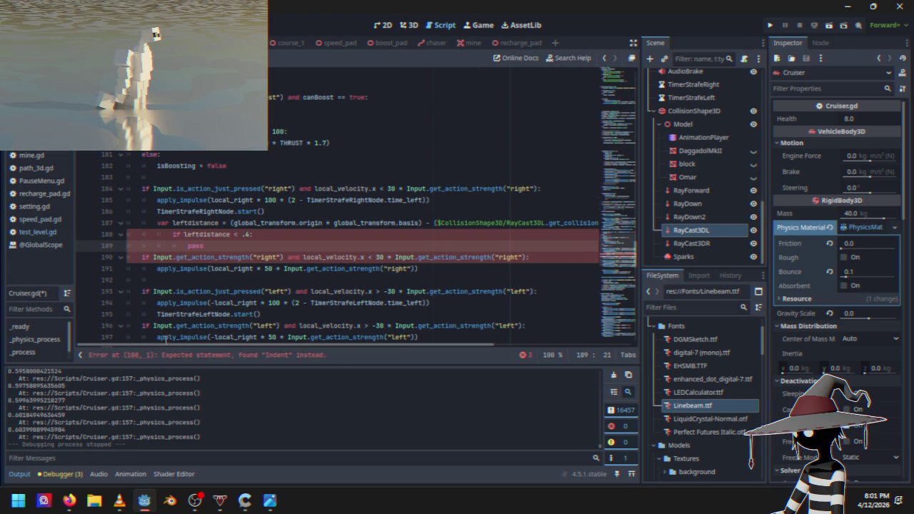
pyautogui.click(174, 234)
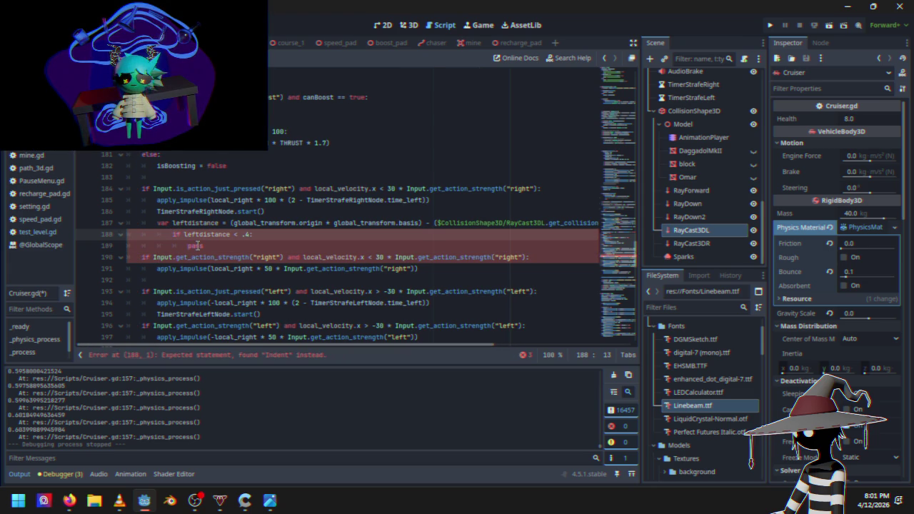
pyautogui.press('BackSpace')
pyautogui.click(187, 245)
pyautogui.press('BackSpace')
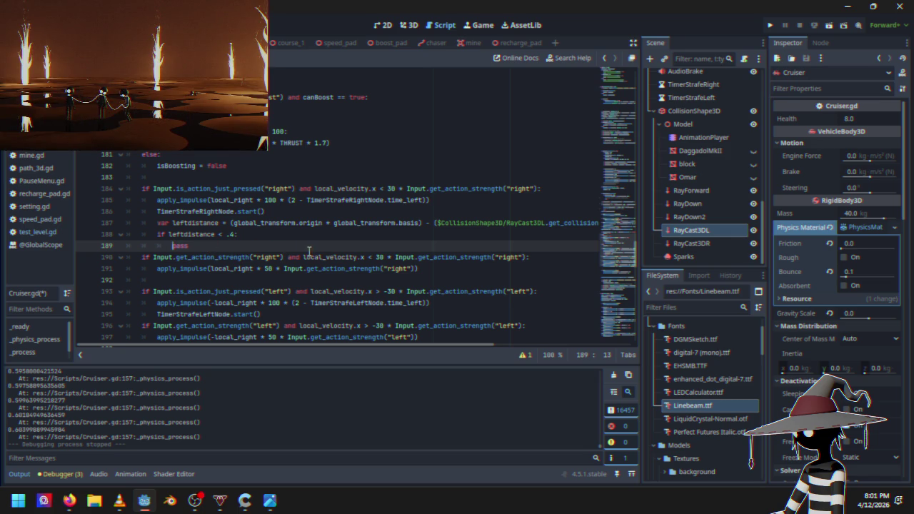
pyautogui.moveTo(291, 348); pyautogui.dragTo(464, 346)
pyautogui.click(572, 222)
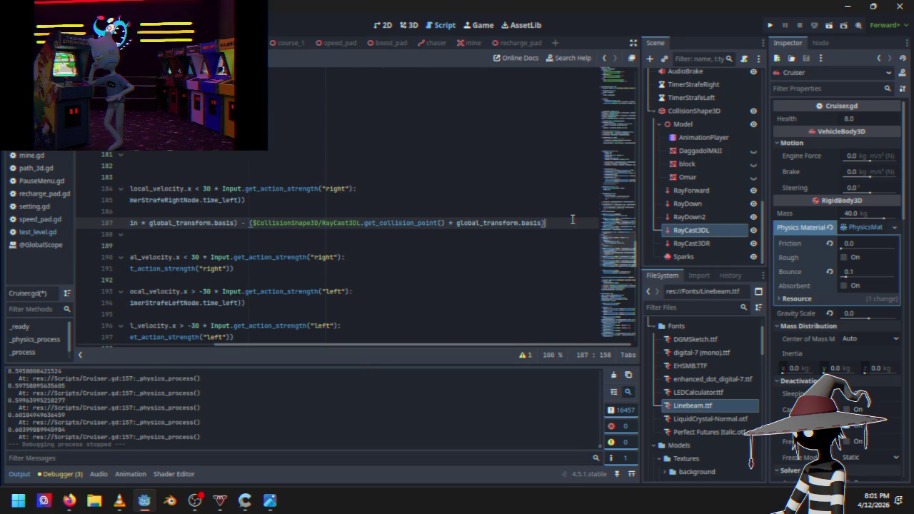
pyautogui.press('Return')
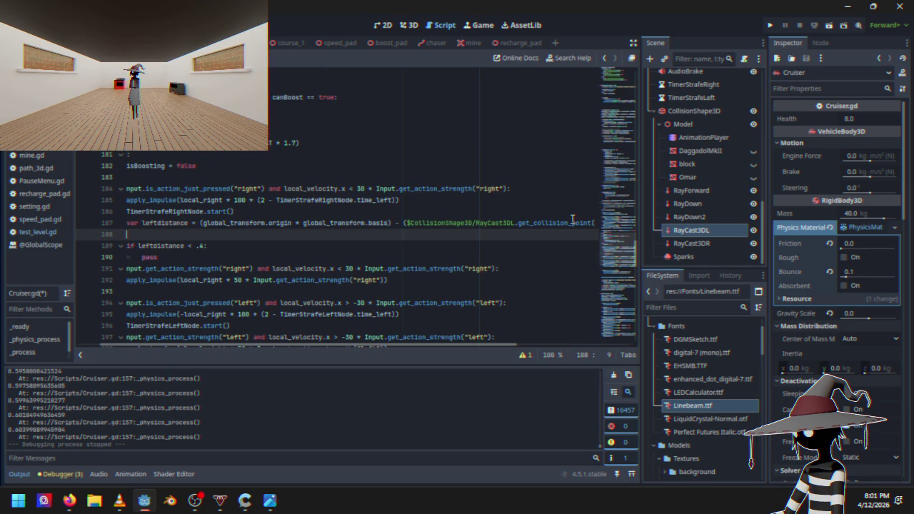
# Add print_debug(leftdistance) on the new line 188.
pyautogui.write('deb')
pyautogui.press('Return')
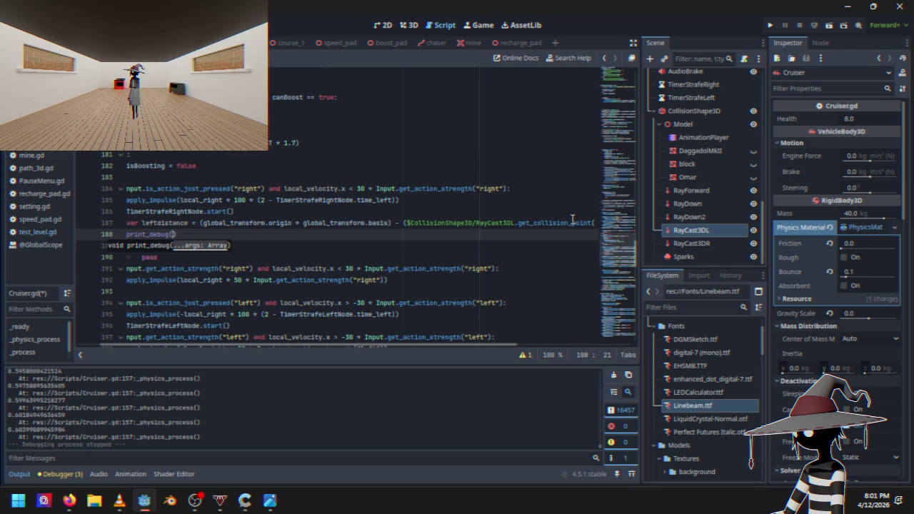
pyautogui.write('left')
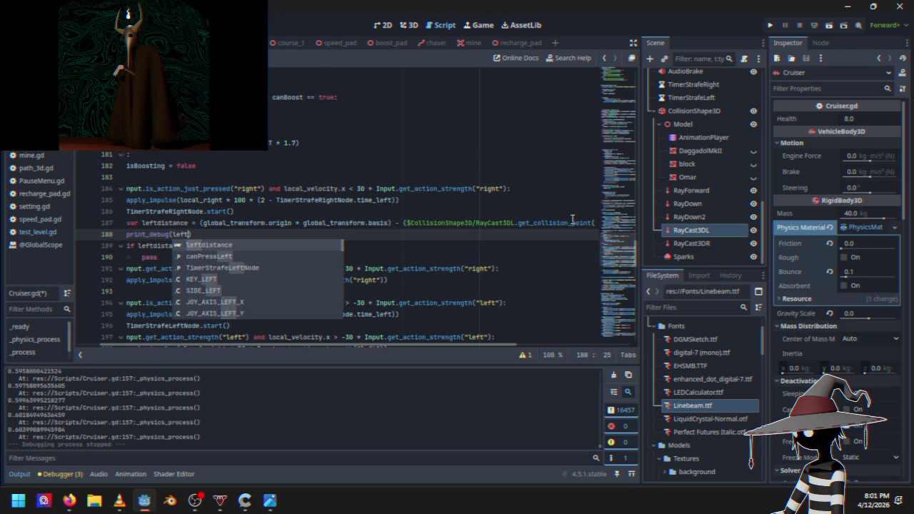
pyautogui.press('Return')
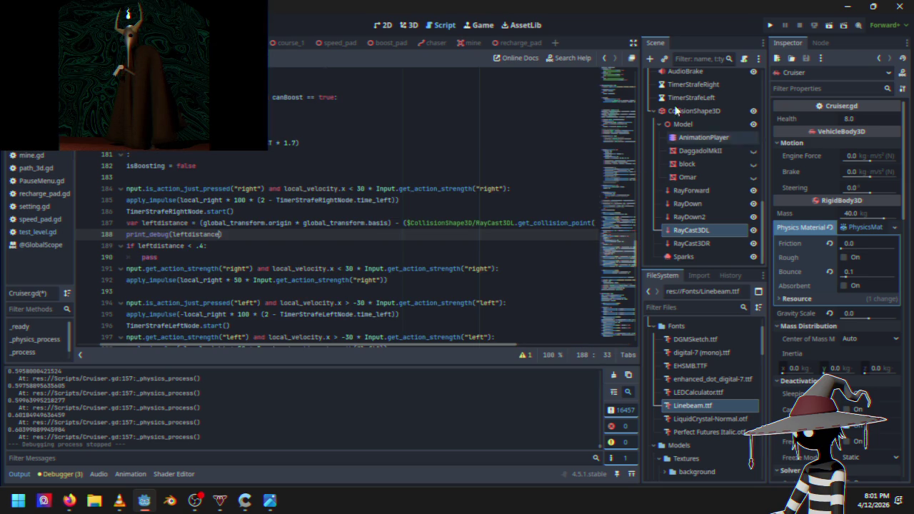
# Briefly run and stop the game, then select the frontRayLength debug print on line 157.
pyautogui.click(773, 26)
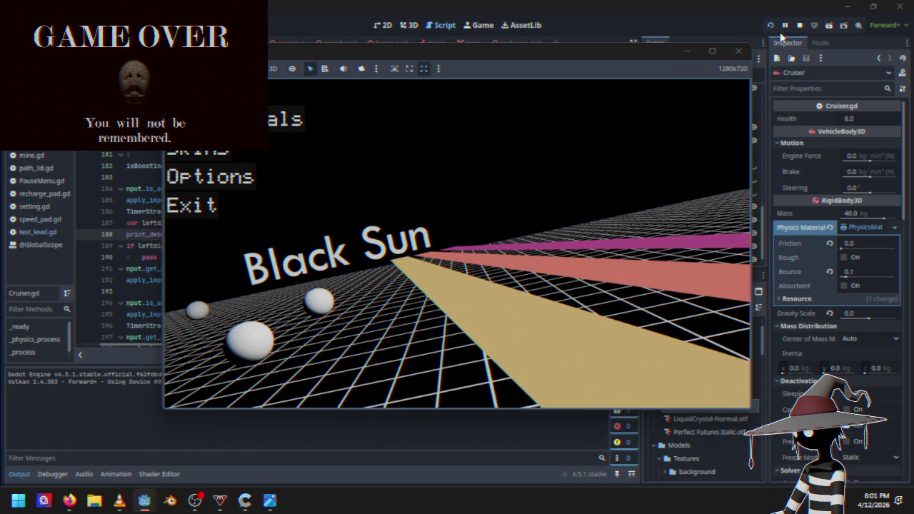
pyautogui.click(799, 25)
pyautogui.scroll(5, 236, 257)
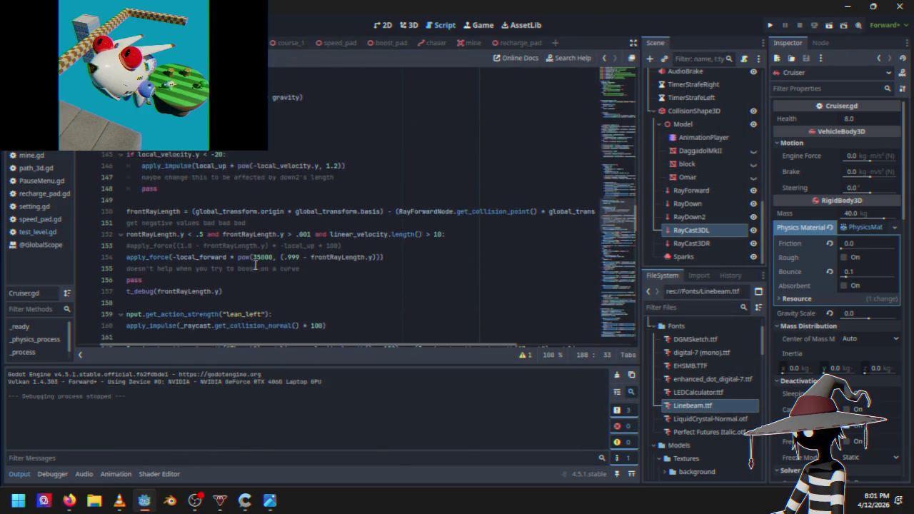
pyautogui.hscroll(-2, 196, 344)
pyautogui.moveTo(141, 257); pyautogui.dragTo(258, 259)
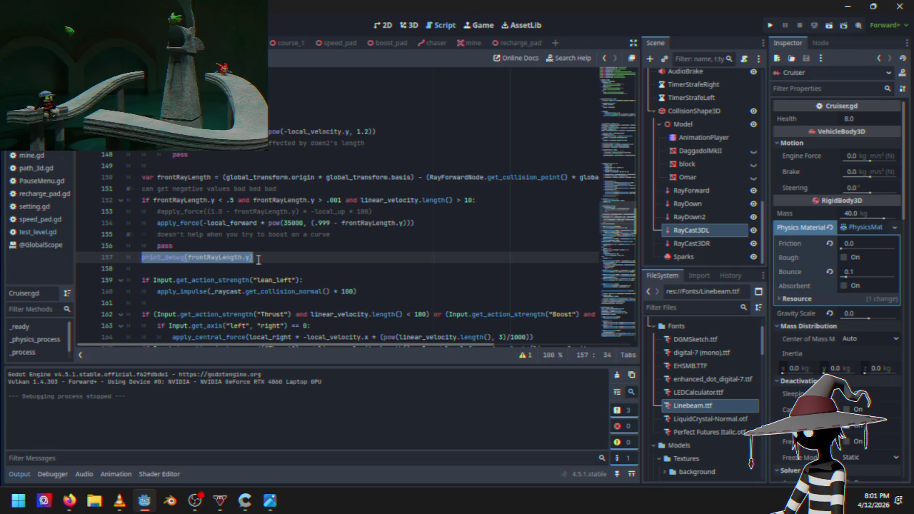
pyautogui.hotkey('ctrl', 'k')
pyautogui.click(771, 26)
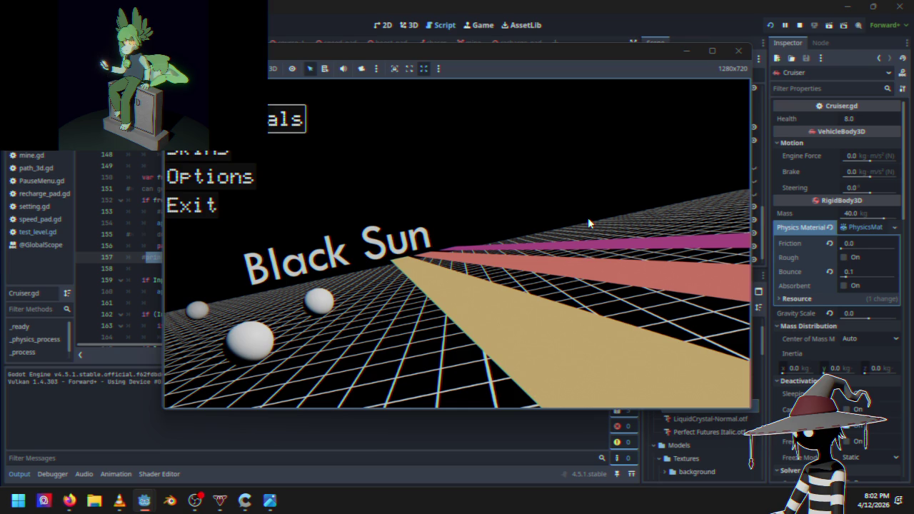
pyautogui.press('Return')
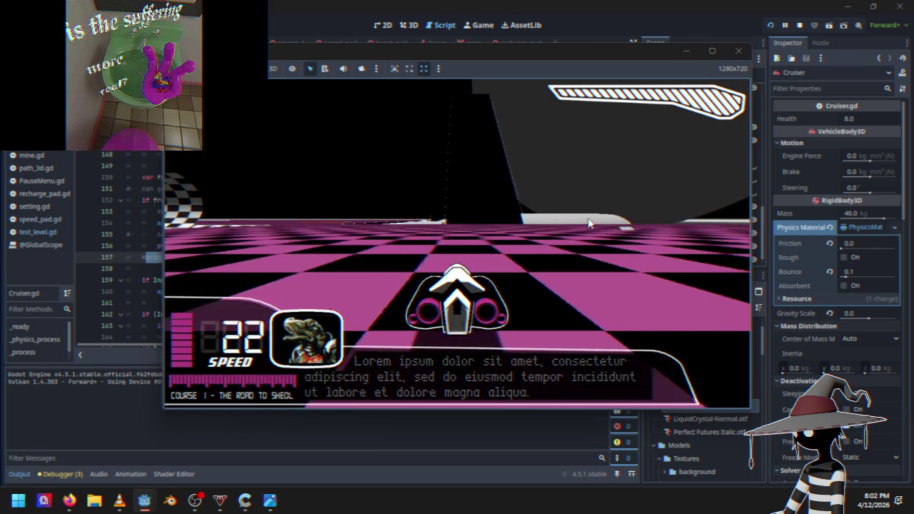
pyautogui.press('Escape')
pyautogui.press('Down')
pyautogui.press('Down')
pyautogui.press('Return')
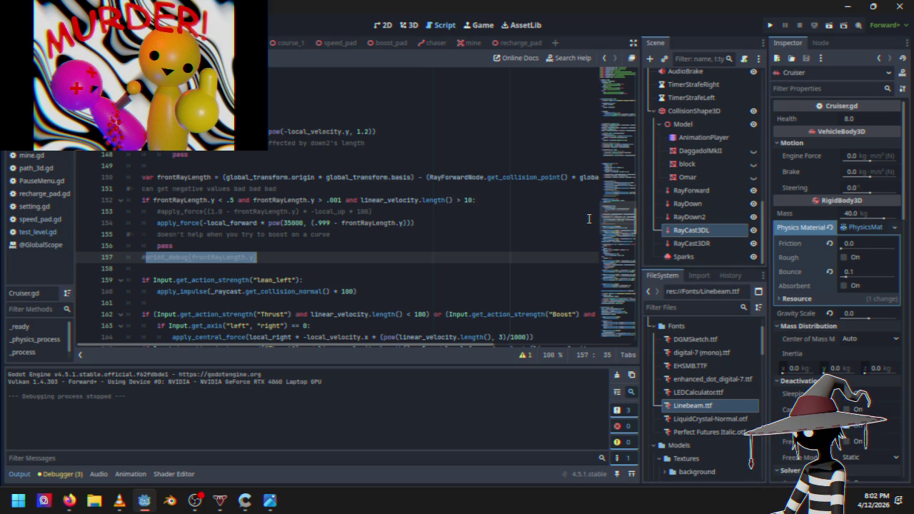
pyautogui.scroll(-7, 336, 272)
pyautogui.scroll(-14, 319, 280)
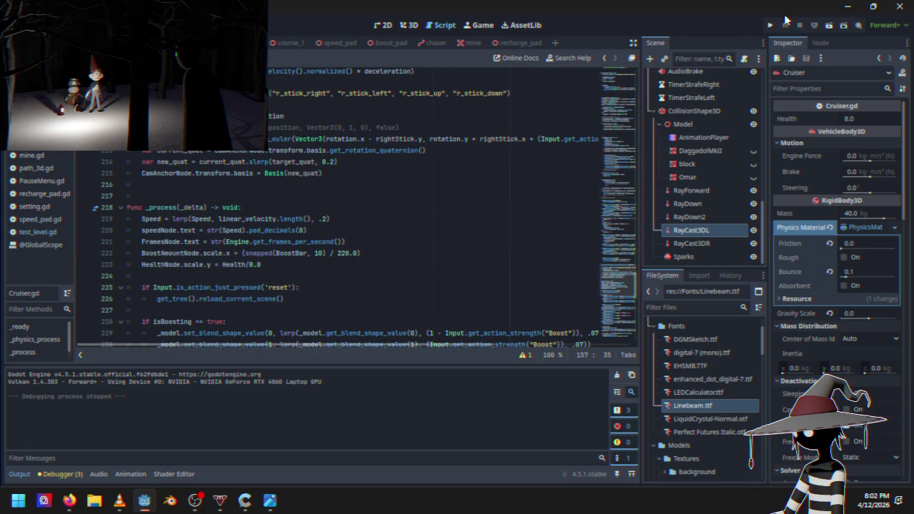
pyautogui.click(770, 26)
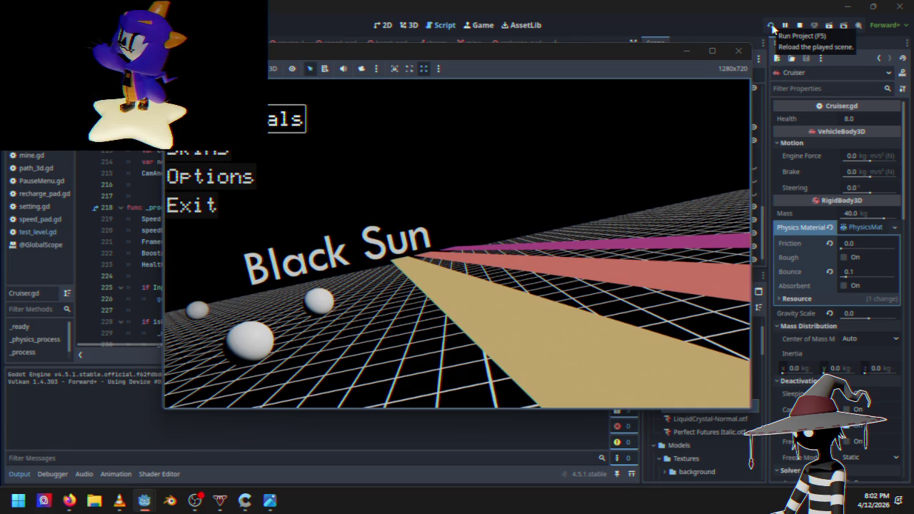
pyautogui.press('Return')
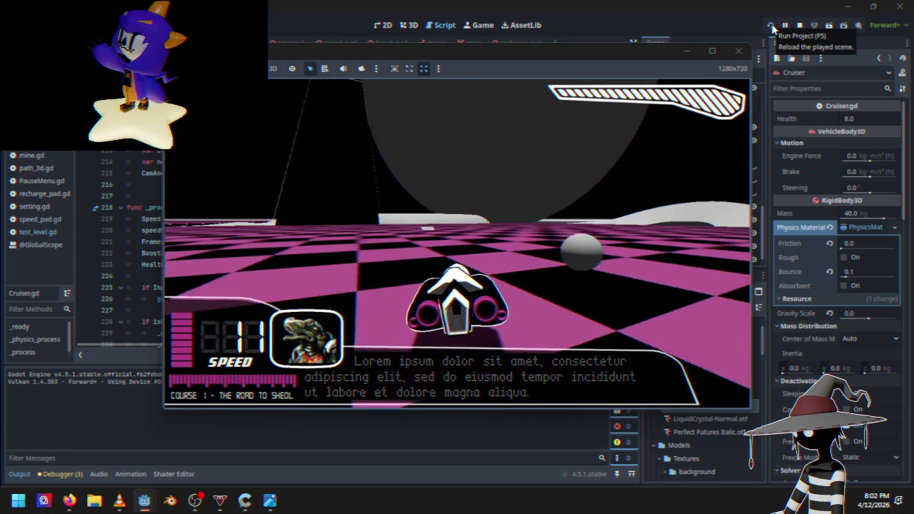
pyautogui.press('Escape')
pyautogui.press('Down')
pyautogui.click(800, 25)
pyautogui.scroll(-5, 315, 246)
pyautogui.scroll(4, 315, 245)
pyautogui.click(316, 246)
pyautogui.scroll(2, 285, 244)
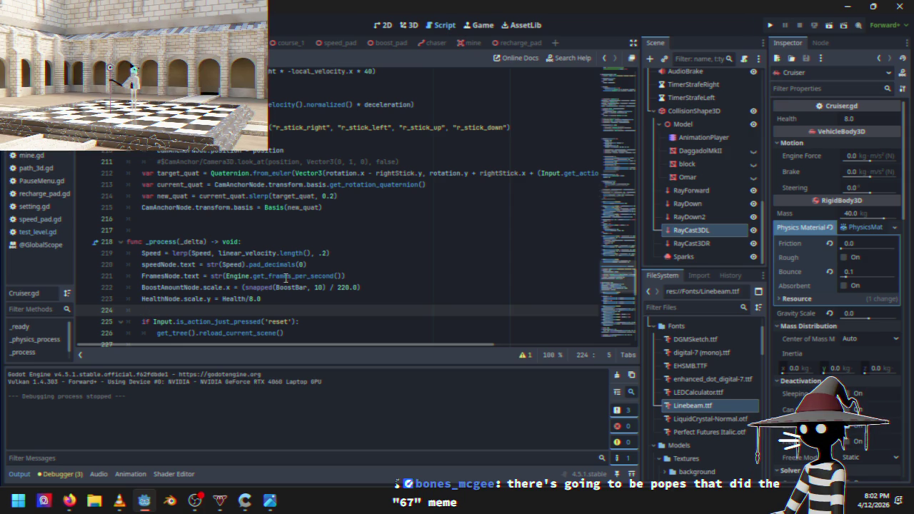
# Change RayCast3DL to RayCast3DR in line 187's distance expression.
pyautogui.scroll(6, 286, 277)
pyautogui.scroll(2, 260, 294)
pyautogui.scroll(-7, 264, 279)
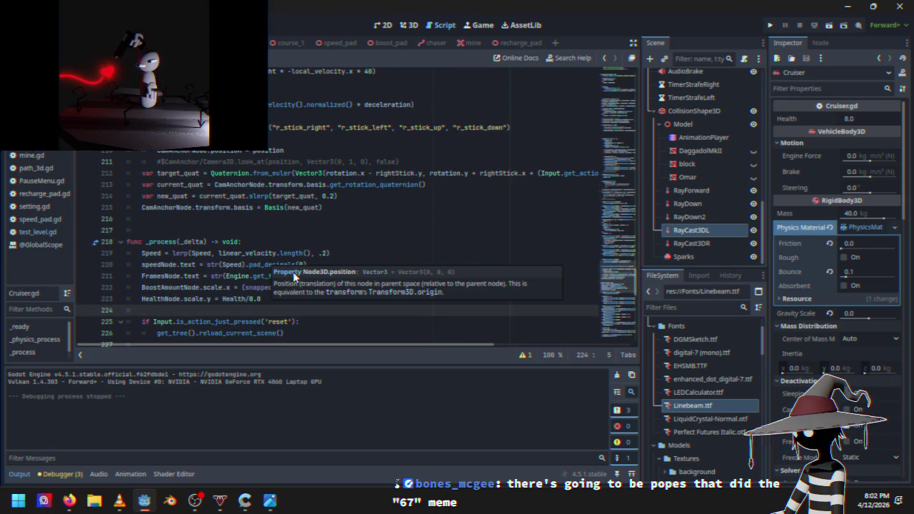
pyautogui.scroll(3, 279, 257)
pyautogui.click(287, 253)
pyautogui.scroll(-5, 282, 252)
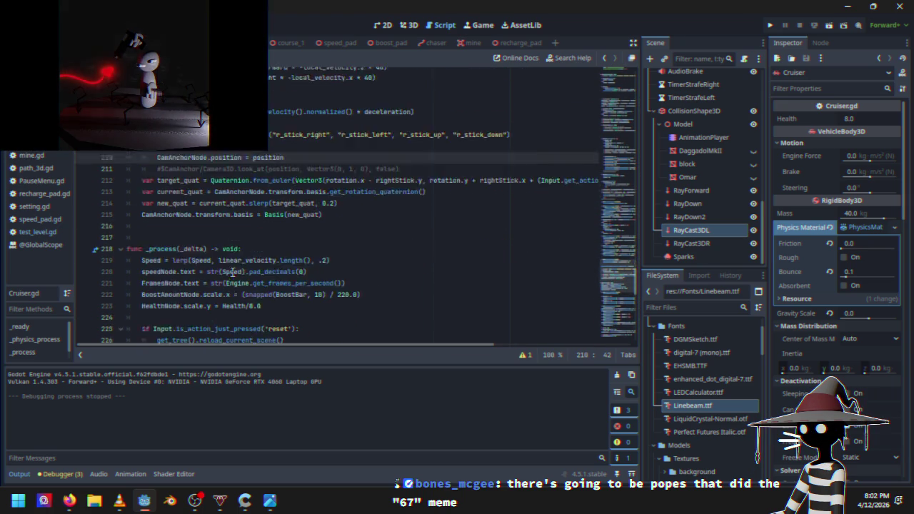
pyautogui.scroll(5, 242, 247)
pyautogui.scroll(5, 256, 247)
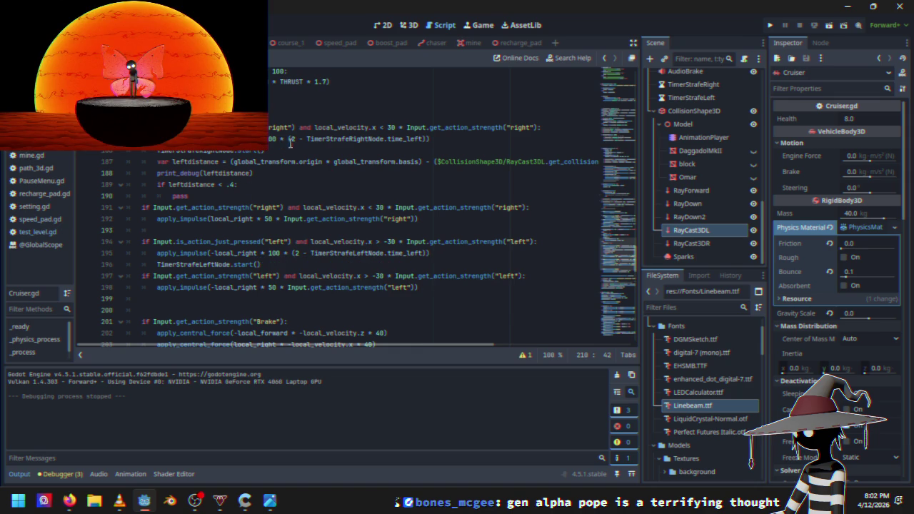
pyautogui.click(550, 163)
pyautogui.press('BackSpace')
pyautogui.write('R')
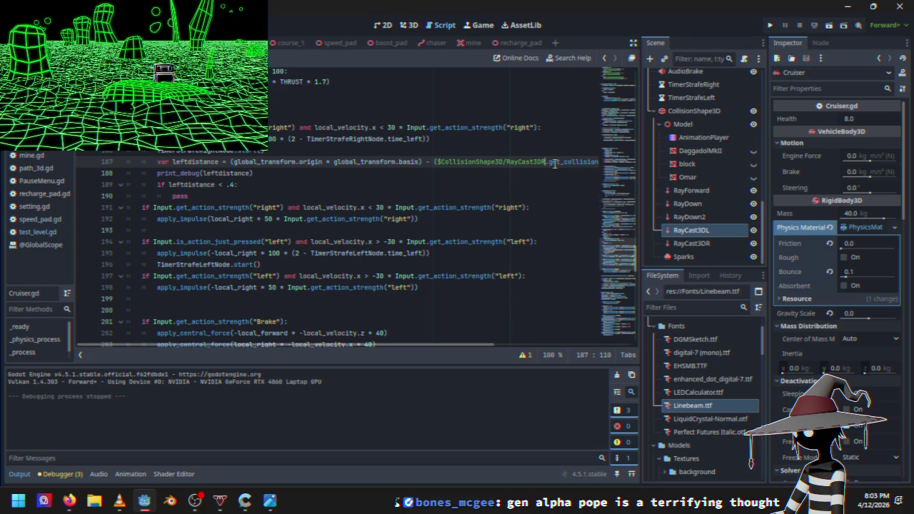
# Rename leftdistance to rightdistance on lines 187, 188 and 189.
pyautogui.moveTo(300, 218)
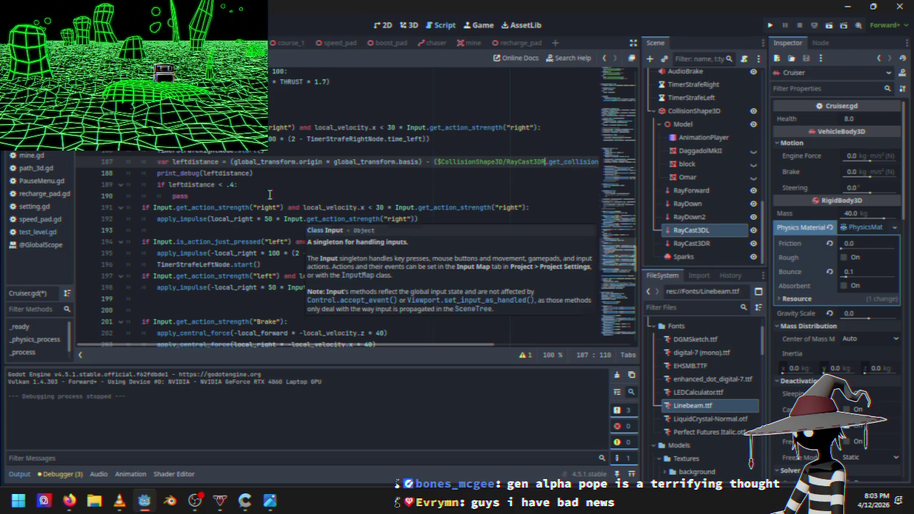
pyautogui.moveTo(170, 162); pyautogui.dragTo(187, 162)
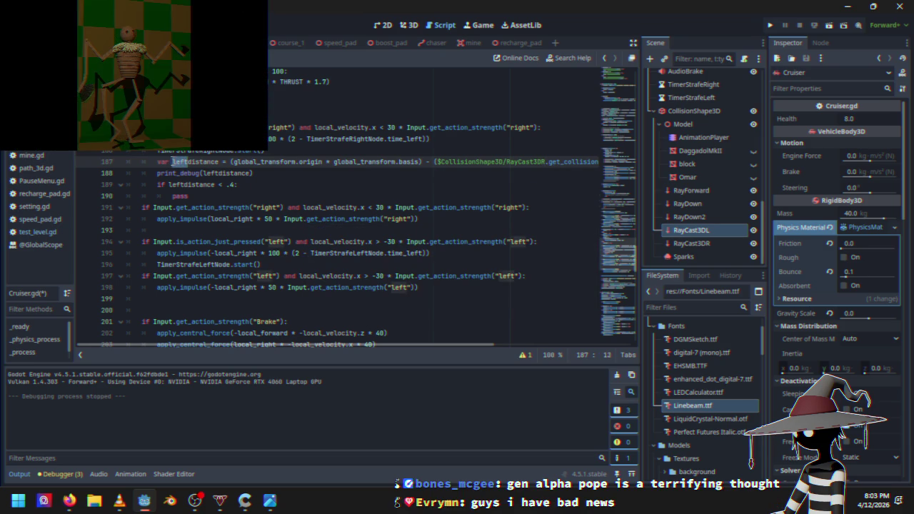
pyautogui.write('right')
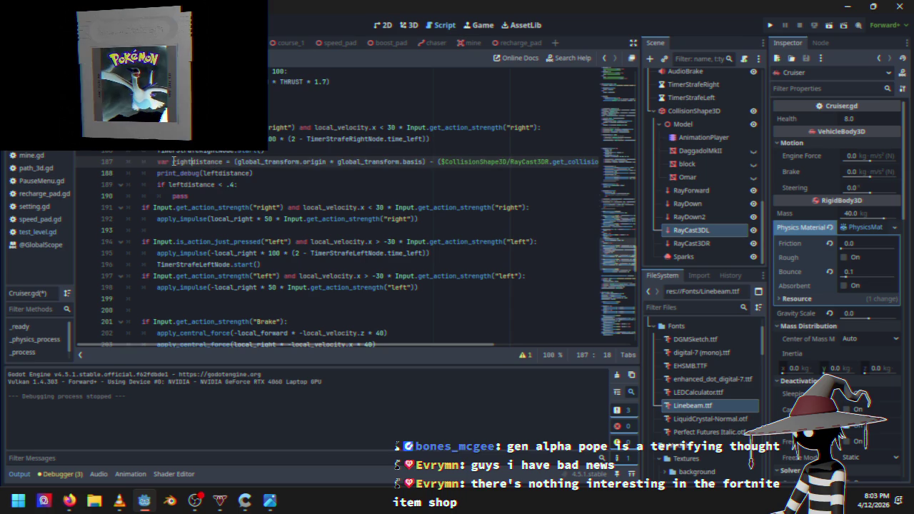
pyautogui.click(194, 163)
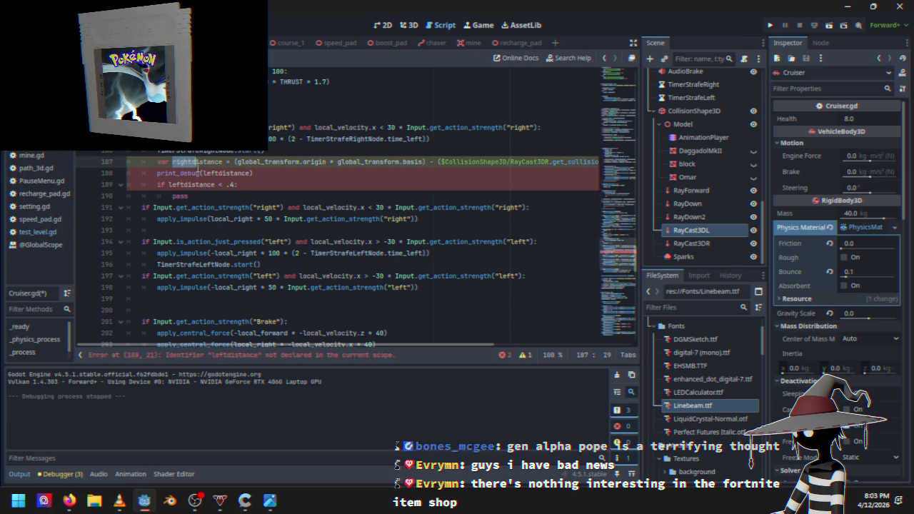
pyautogui.moveTo(127, 161); pyautogui.dragTo(202, 173)
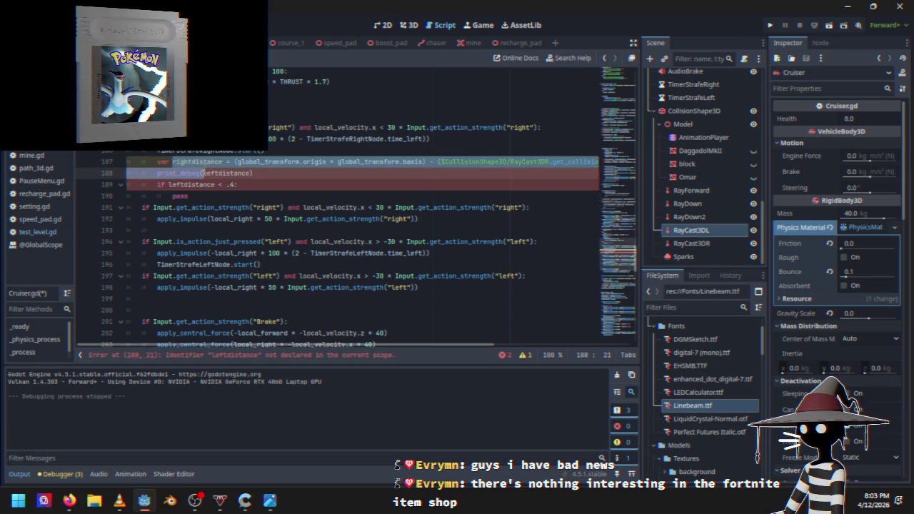
pyautogui.moveTo(172, 161)
pyautogui.mouseDown()
pyautogui.moveTo(206, 162)
pyautogui.moveTo(192, 162)
pyautogui.moveTo(216, 173)
pyautogui.mouseUp()
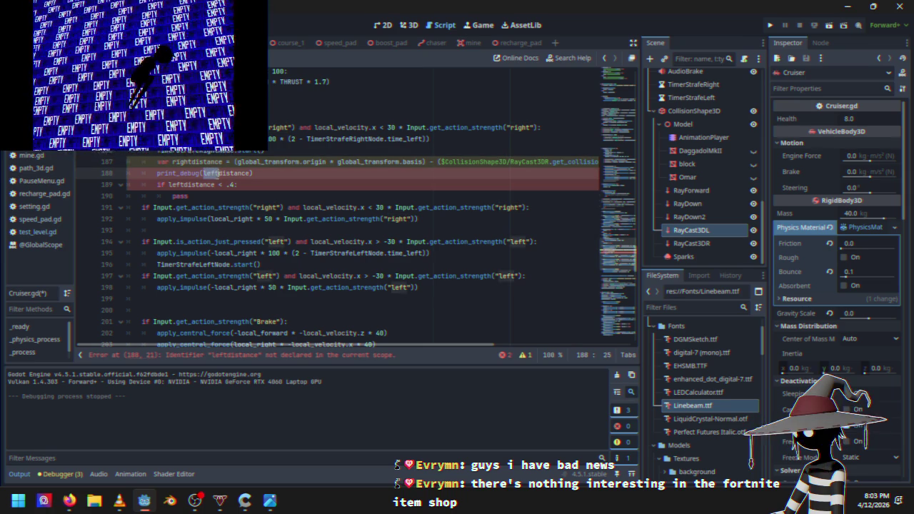
pyautogui.write('right')
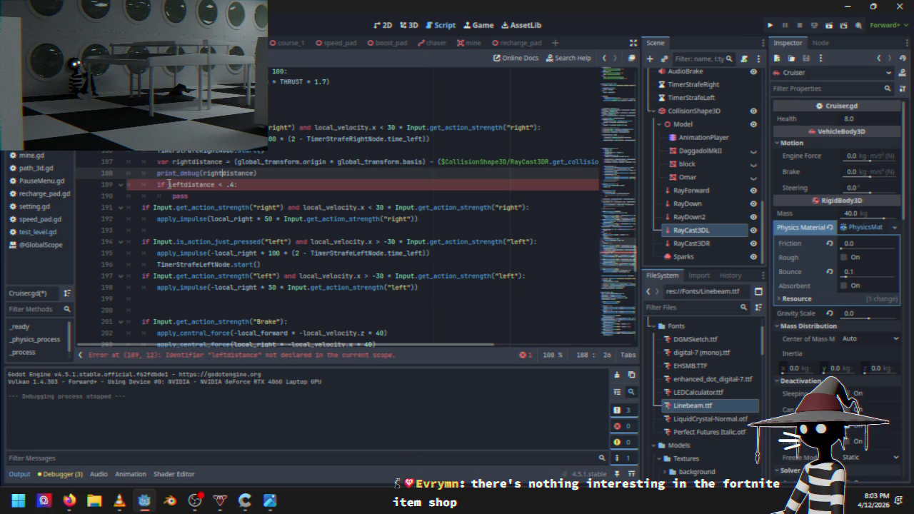
pyautogui.moveTo(168, 184); pyautogui.dragTo(189, 184)
pyautogui.write('right')
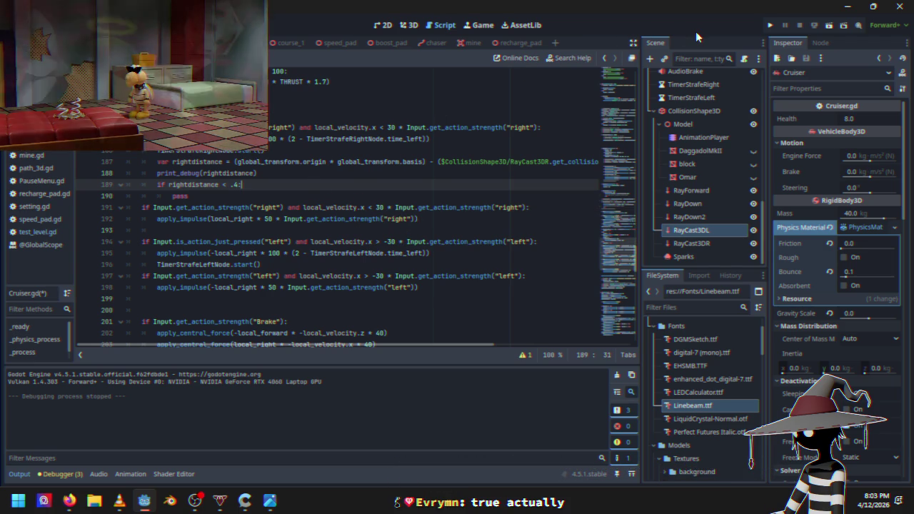
# Run a race from the Black Sun menu and move the game window aside to see line 189's Vector3-float error.
pyautogui.click(769, 25)
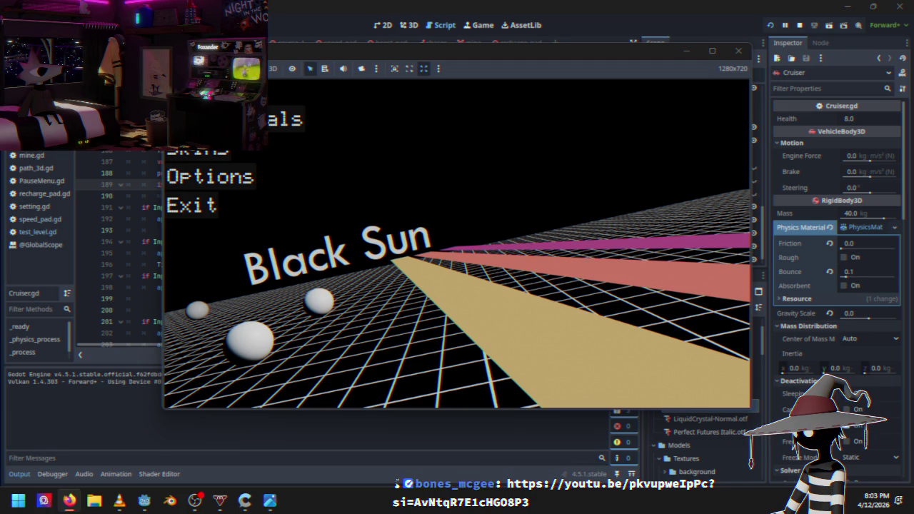
pyautogui.click(575, 48)
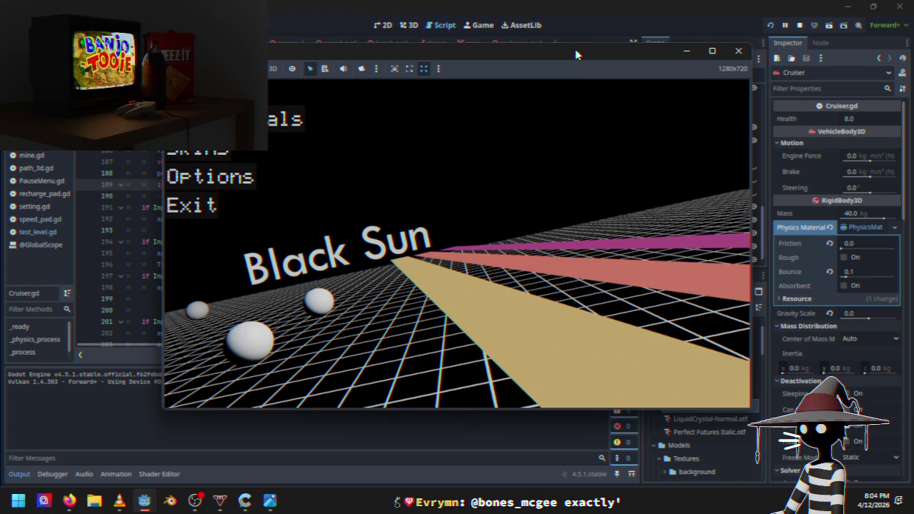
pyautogui.press('Down')
pyautogui.press('Down')
pyautogui.press('Down')
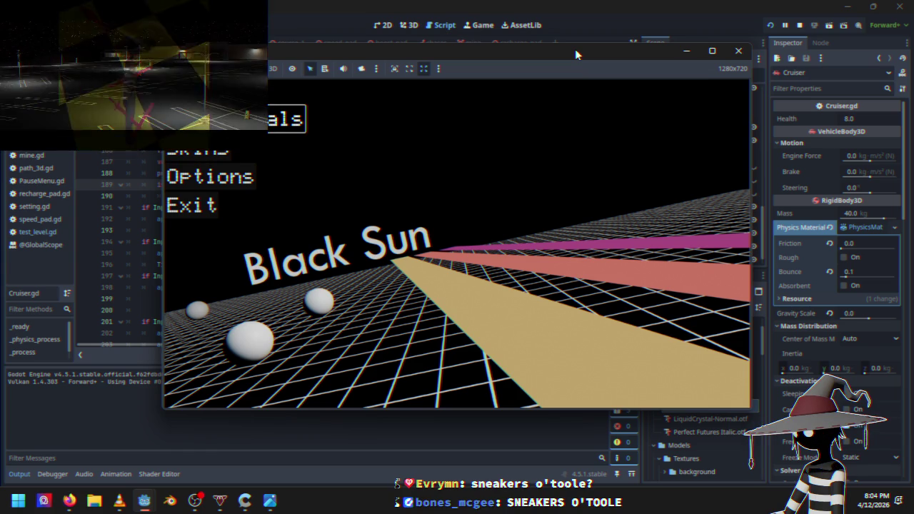
pyautogui.press('Return')
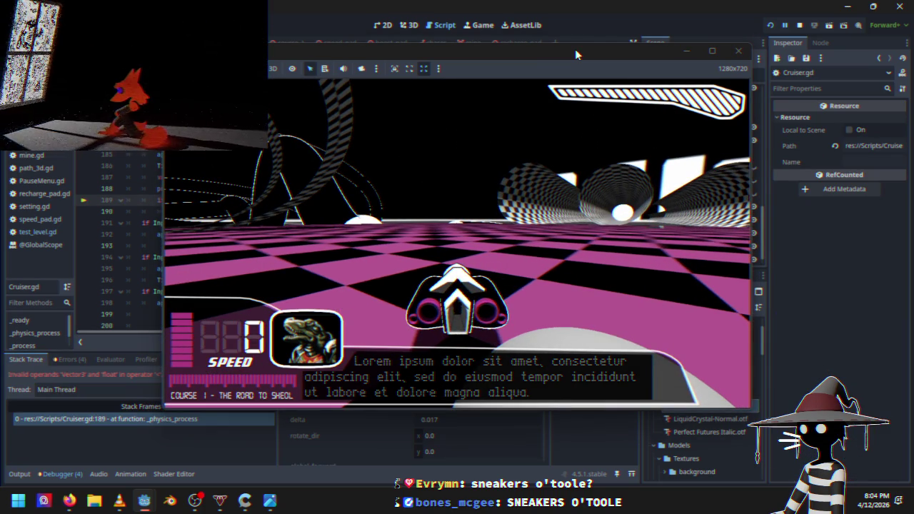
pyautogui.moveTo(574, 48)
pyautogui.mouseDown()
pyautogui.moveTo(601, 84)
pyautogui.moveTo(629, 224)
pyautogui.moveTo(584, 190)
pyautogui.moveTo(668, 62)
pyautogui.moveTo(678, 60)
pyautogui.mouseUp()
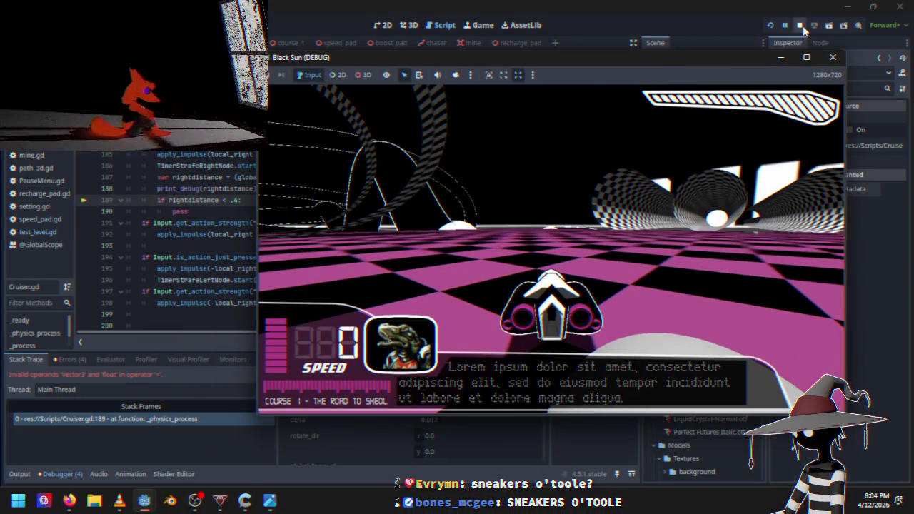
# Change line 188 to print_debug(rightdistance.y) and playtest a race to check the printed value.
pyautogui.click(801, 25)
pyautogui.click(255, 191)
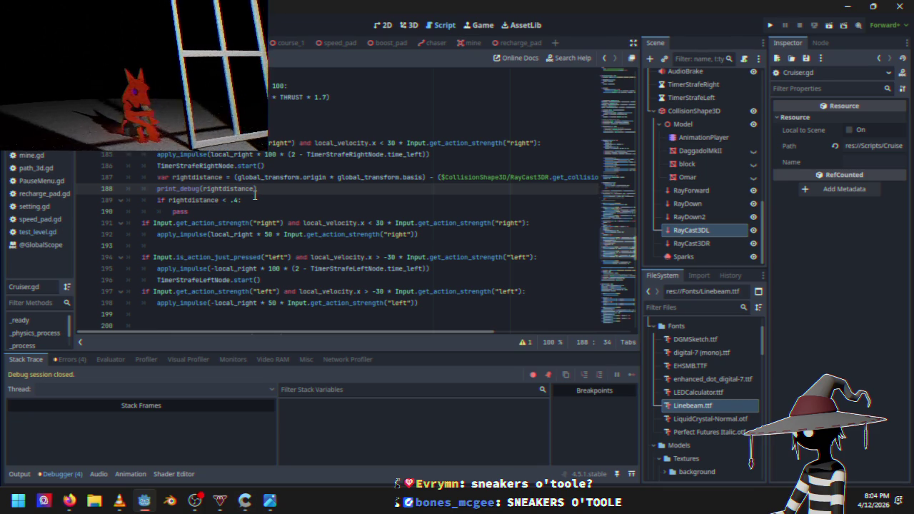
pyautogui.write('.y')
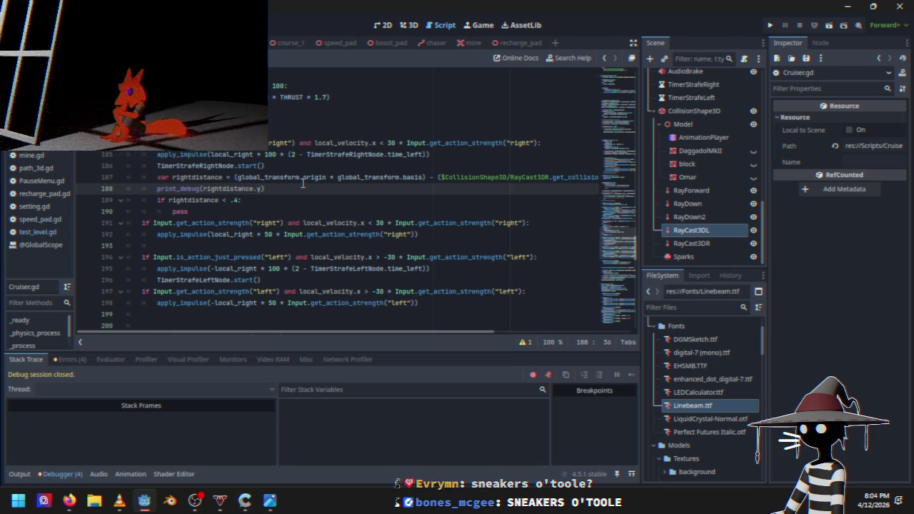
pyautogui.click(770, 25)
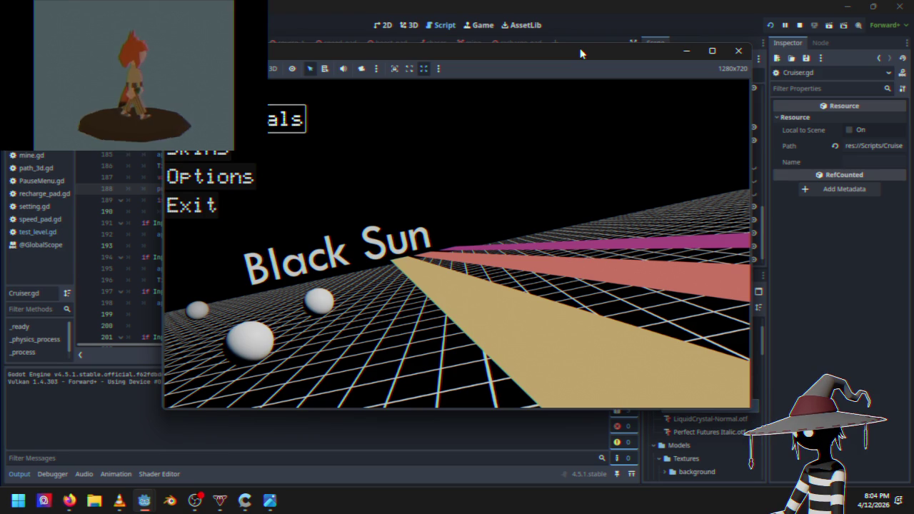
pyautogui.press('Return')
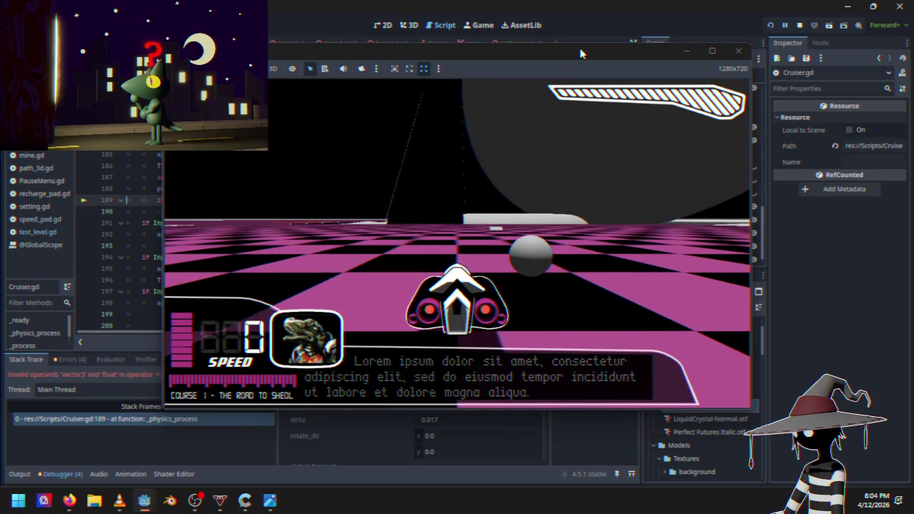
pyautogui.moveTo(568, 52)
pyautogui.mouseDown()
pyautogui.moveTo(664, 211)
pyautogui.moveTo(659, 235)
pyautogui.moveTo(646, 163)
pyautogui.mouseUp()
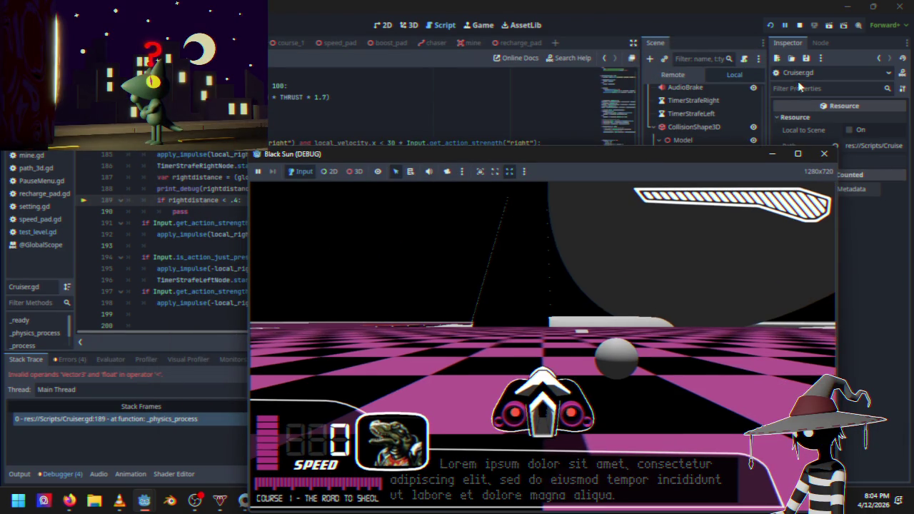
pyautogui.click(800, 26)
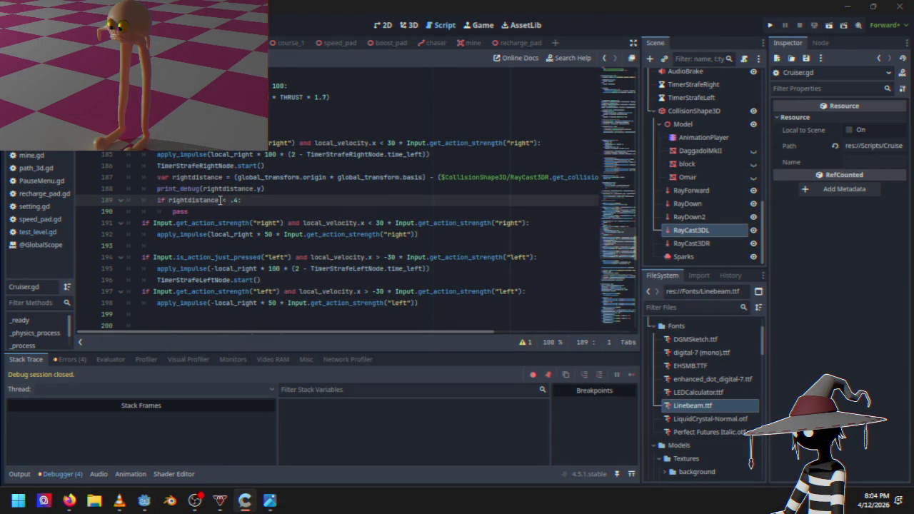
# Make line 189 compare rightdistance.y against .4.
pyautogui.click(237, 202)
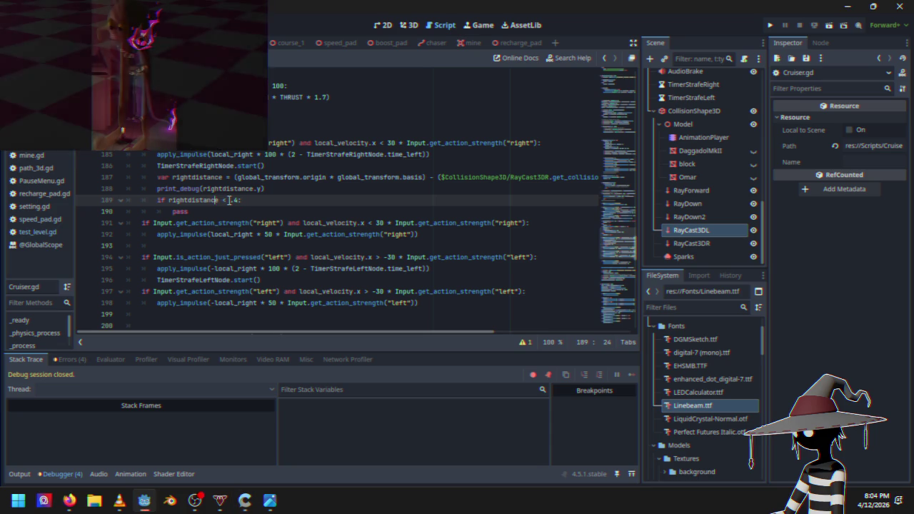
pyautogui.press('Right')
pyautogui.write('y')
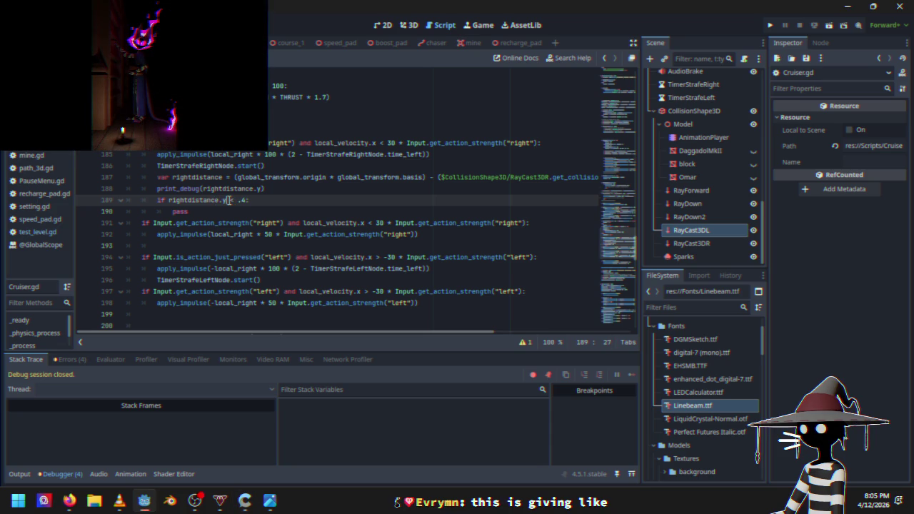
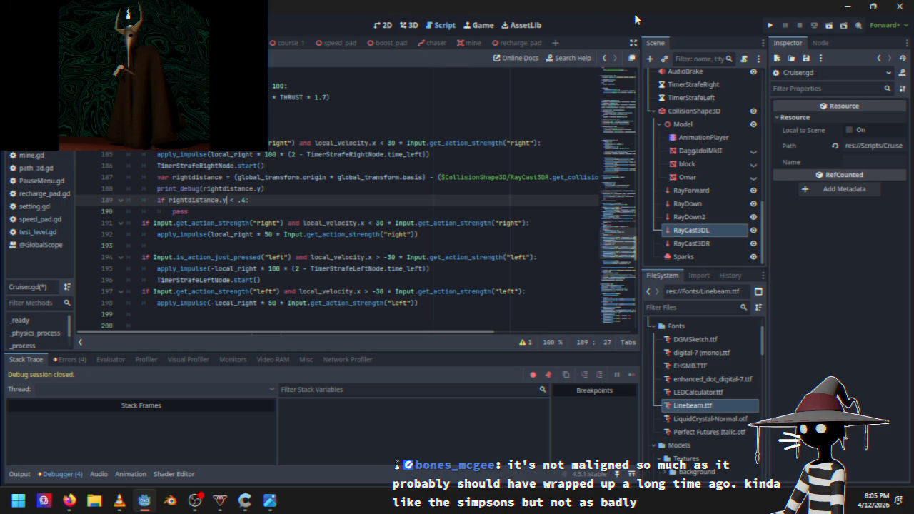
# Run a race and strafe right so rightdistance.y values near 0.6 print, then quit to the editor.
pyautogui.click(769, 26)
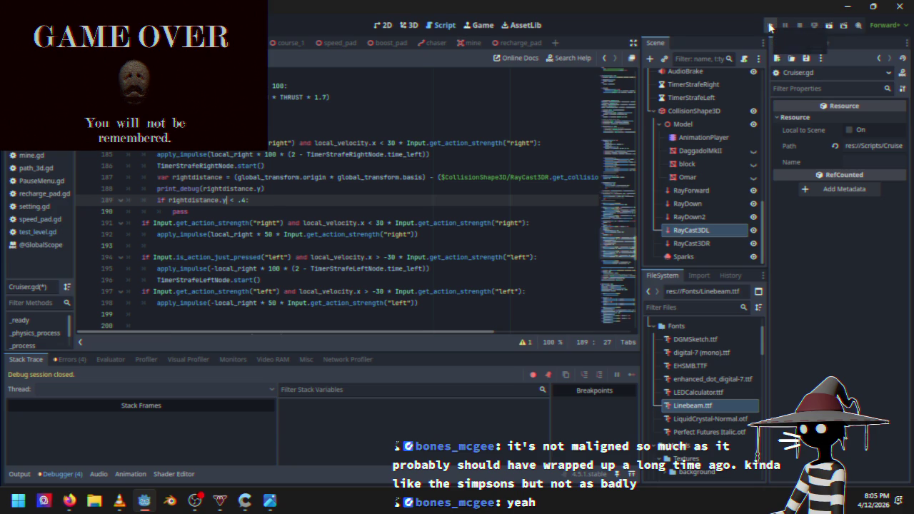
pyautogui.click(768, 26)
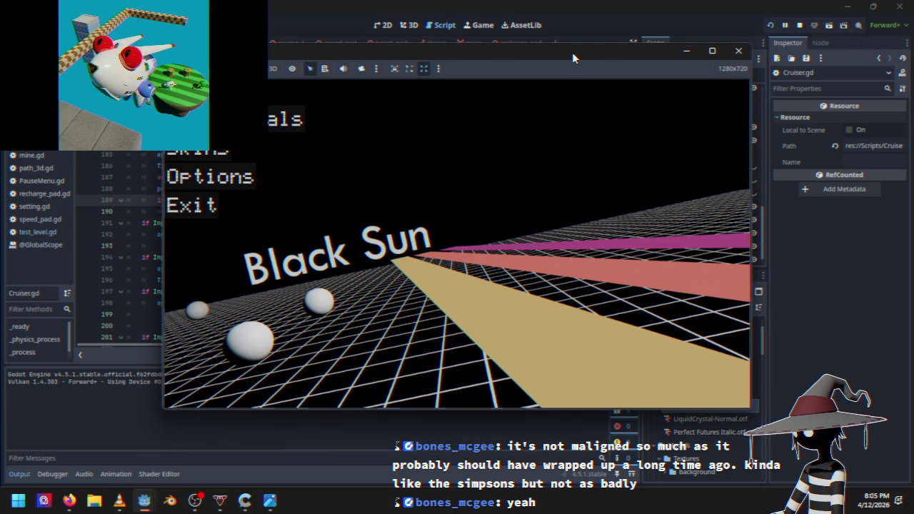
pyautogui.press('Down')
pyautogui.press('Up')
pyautogui.press('Return')
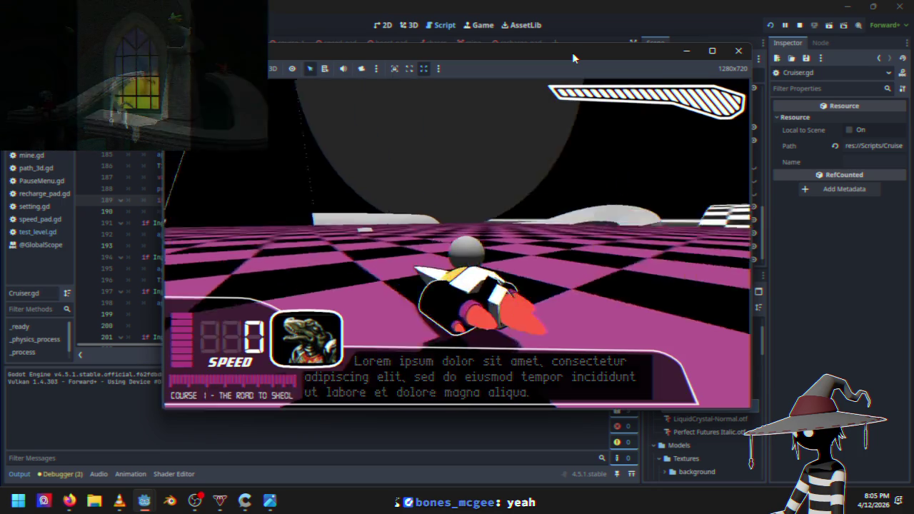
pyautogui.press('Up')
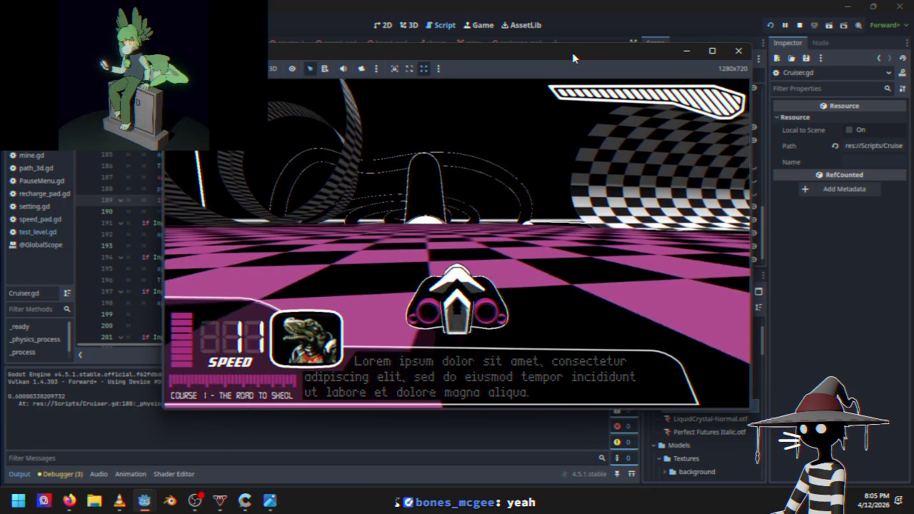
pyautogui.press('Up')
pyautogui.press('Escape')
pyautogui.press('Down')
pyautogui.press('Down')
pyautogui.press('Down')
pyautogui.press('Return')
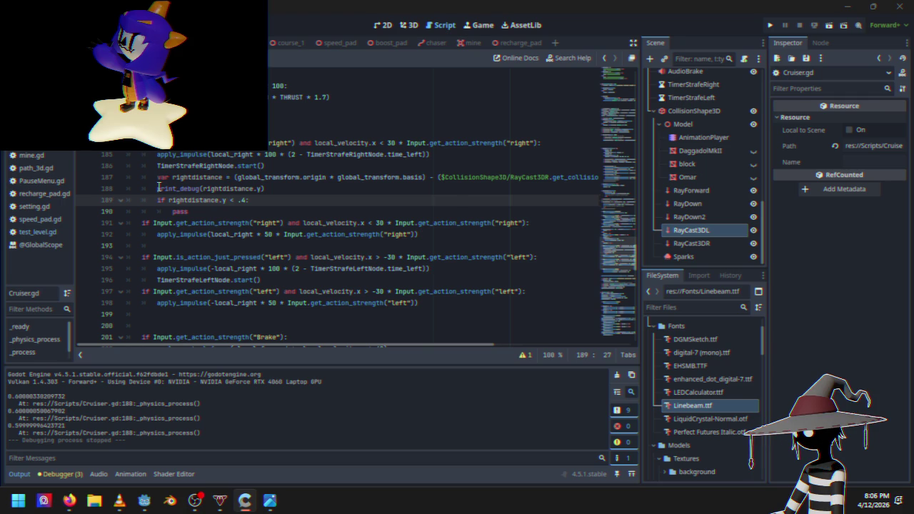
# Delete the print_debug statement and its leftover empty line from the right-strafe block.
pyautogui.moveTo(157, 189); pyautogui.dragTo(265, 188)
pyautogui.press('BackSpace')
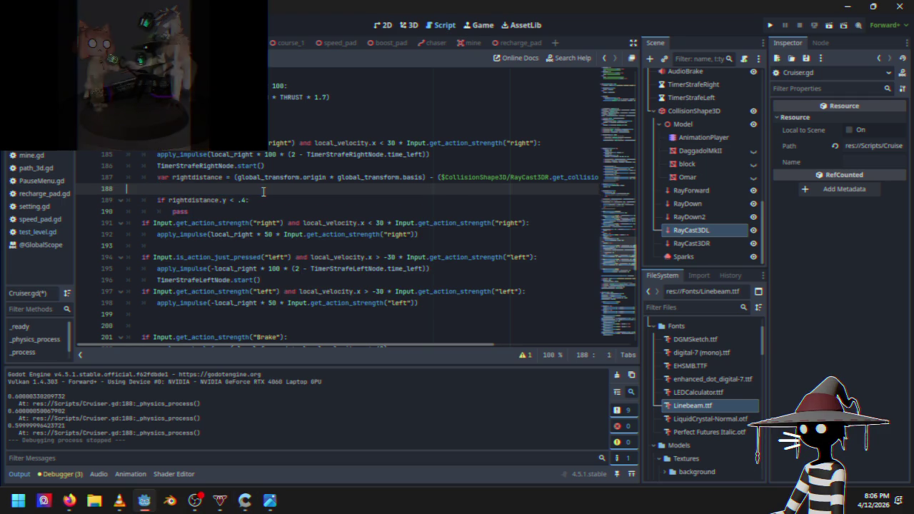
pyautogui.press('BackSpace')
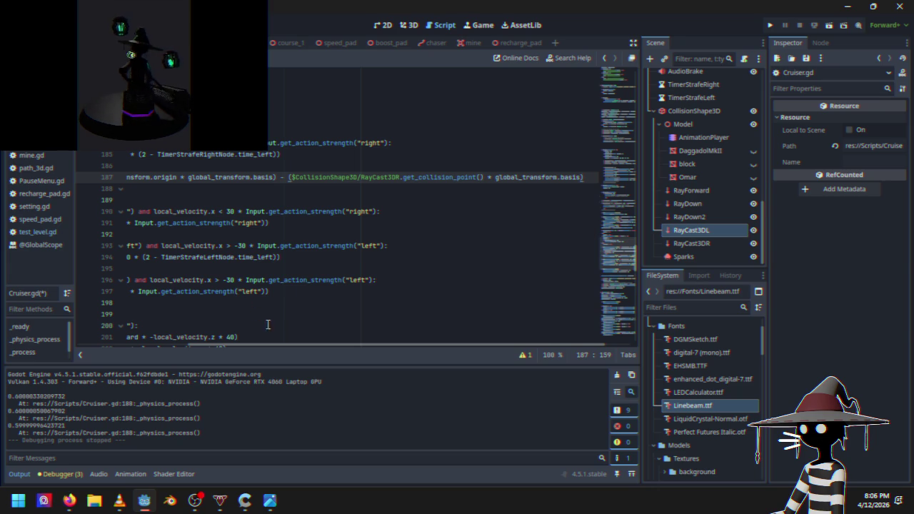
# Insert print_debug(rightdistance.y) on a new line 184 above the strafe block.
pyautogui.moveTo(290, 345); pyautogui.dragTo(173, 345)
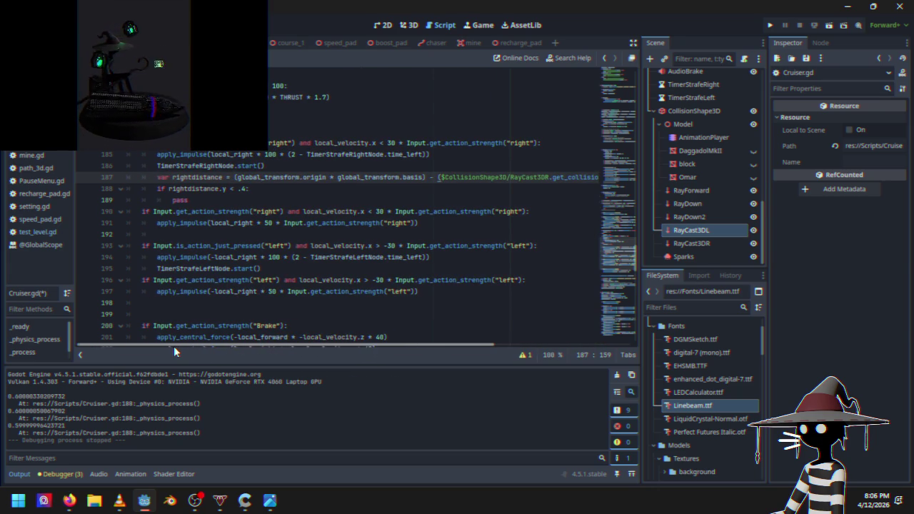
pyautogui.scroll(4, 235, 302)
pyautogui.scroll(1, 235, 302)
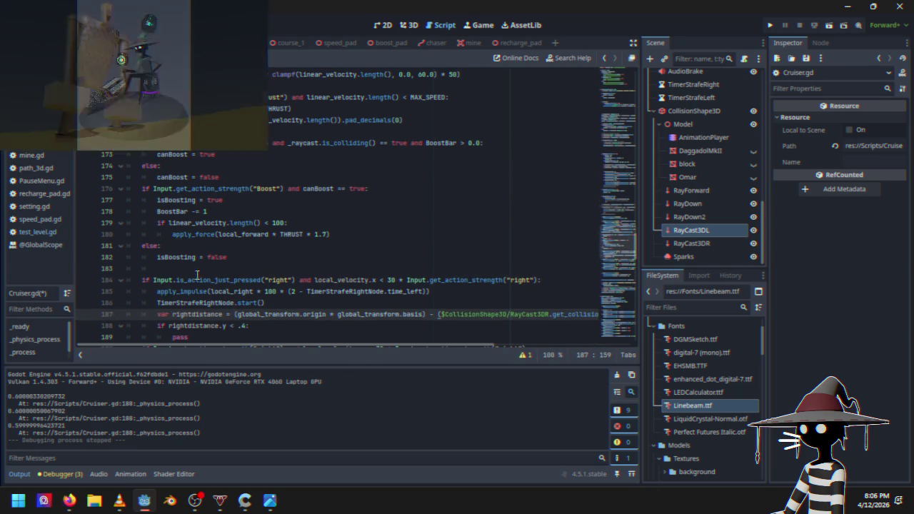
pyautogui.click(196, 271)
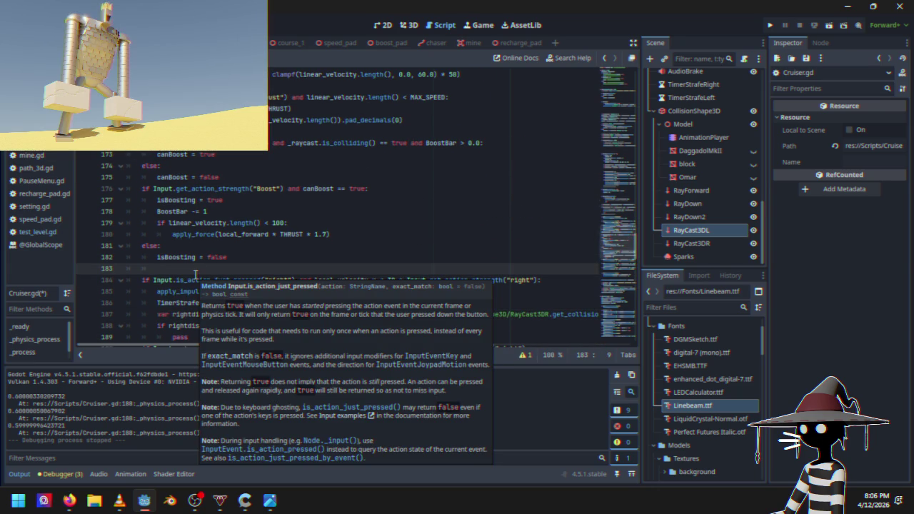
pyautogui.press('Return')
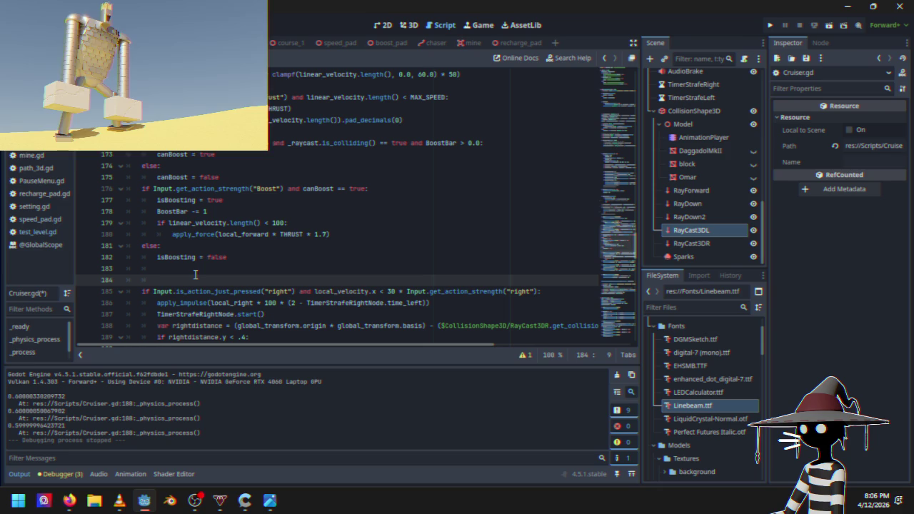
pyautogui.press('Return')
pyautogui.press('Up')
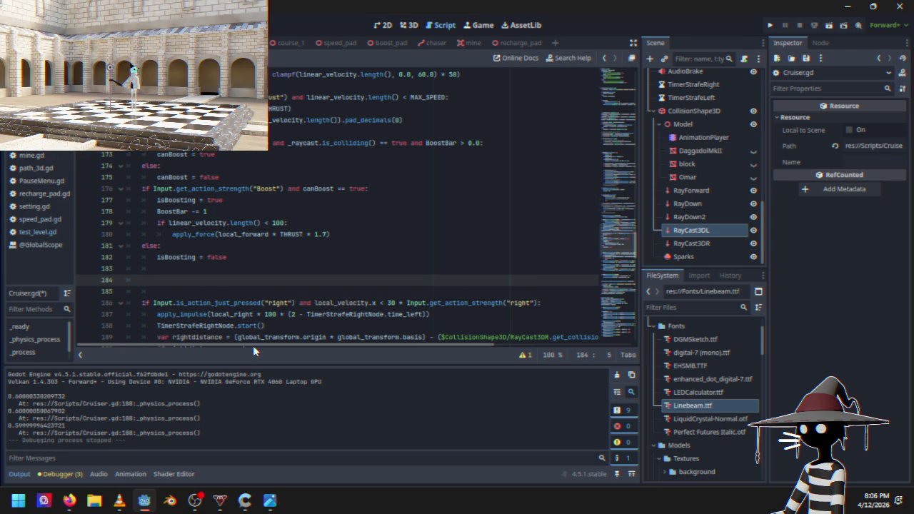
pyautogui.write('print_debug(rightdistance.y)')
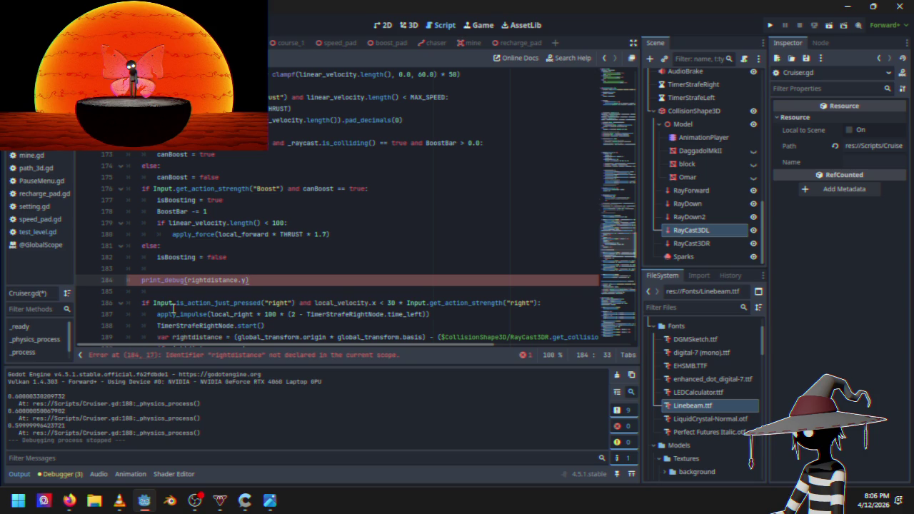
# Move the var rightdistance declaration out of the strafe block to line 183, just above print_debug.
pyautogui.scroll(-4, 173, 307)
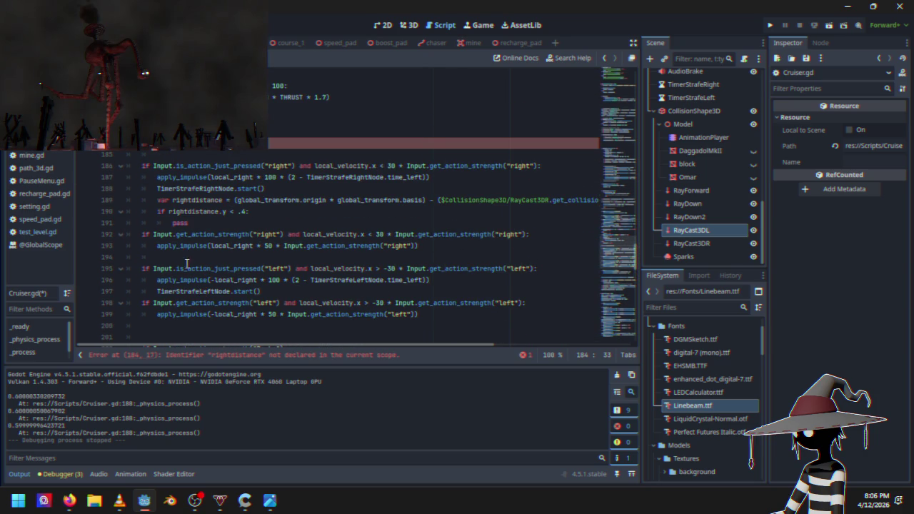
pyautogui.moveTo(157, 199)
pyautogui.mouseDown()
pyautogui.moveTo(428, 211)
pyautogui.moveTo(357, 211)
pyautogui.moveTo(416, 200)
pyautogui.moveTo(479, 210)
pyautogui.moveTo(602, 199)
pyautogui.mouseUp()
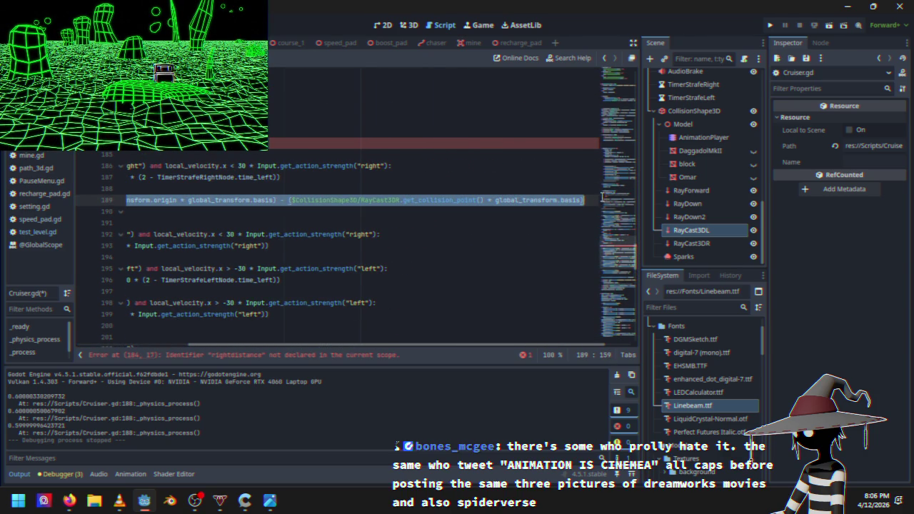
pyautogui.press('BackSpace')
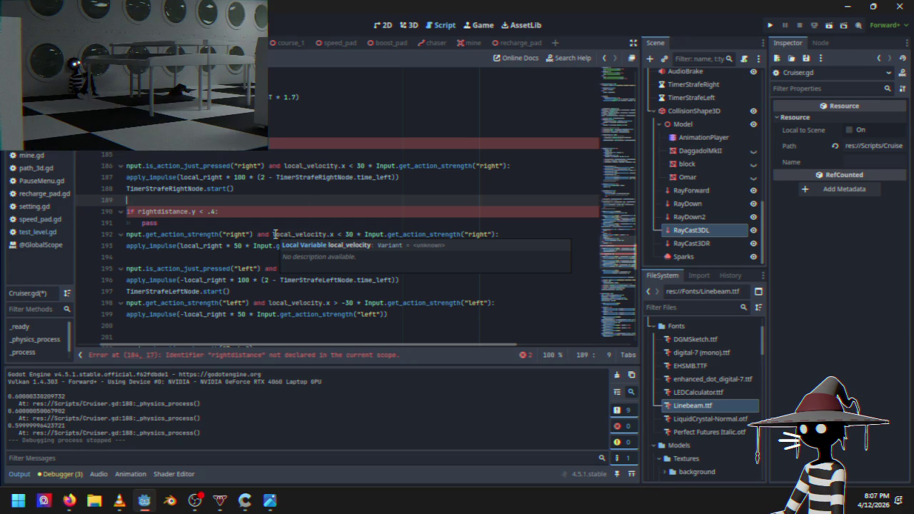
pyautogui.press('BackSpace')
pyautogui.press('BackSpace')
pyautogui.press('BackSpace')
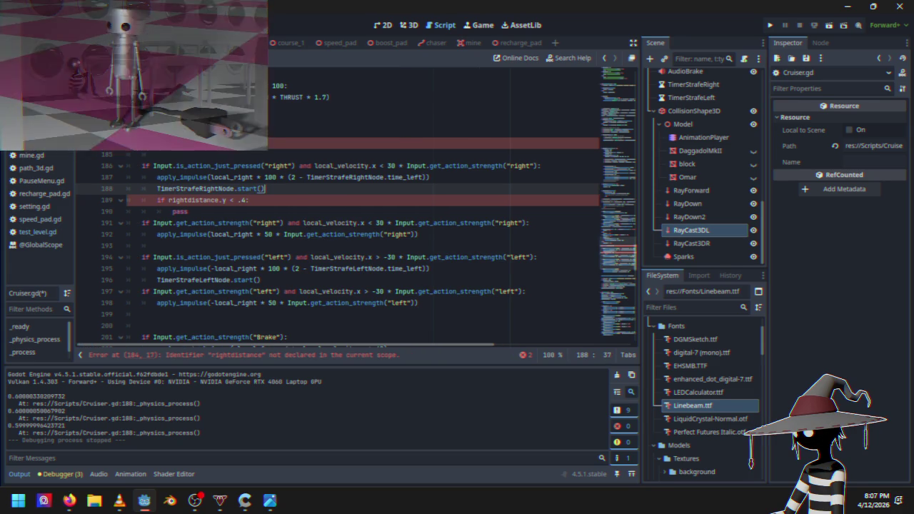
pyautogui.click(192, 143)
pyautogui.click(157, 131)
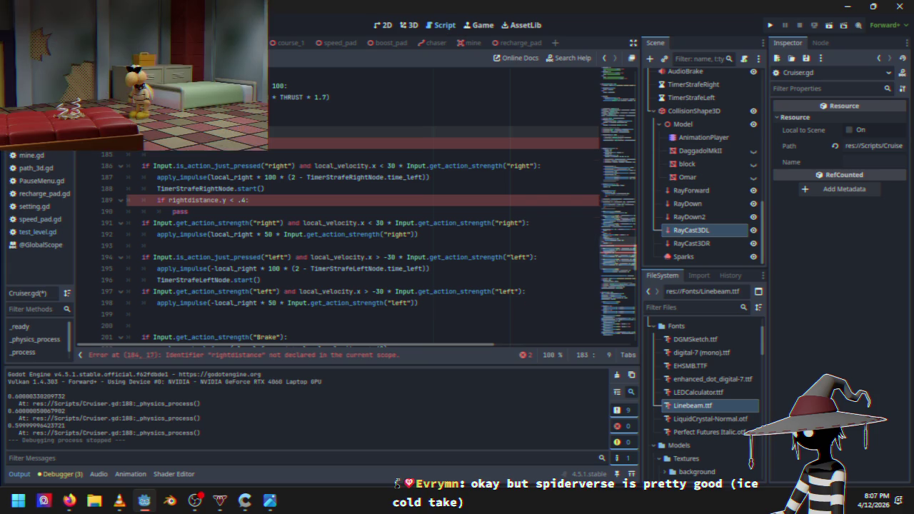
pyautogui.press('Return')
pyautogui.hotkey('ctrl', 'v')
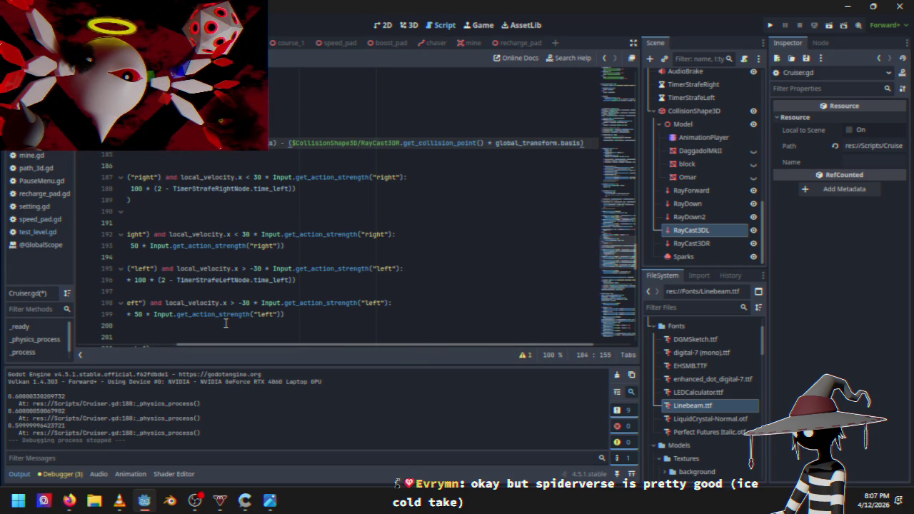
pyautogui.hscroll(-3, 298, 350)
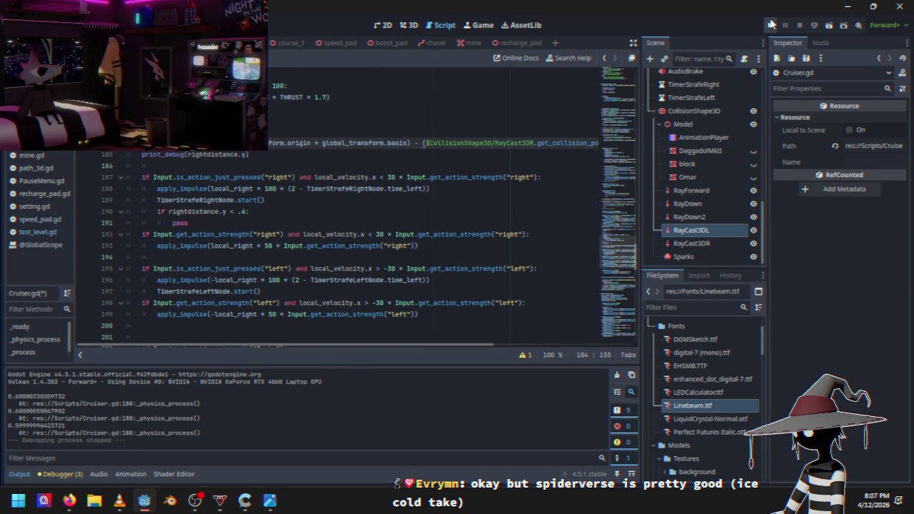
# Run a race while rightdistance.y prints each frame, dropping from about 0.6 to 0.18, then stop it.
pyautogui.click(771, 25)
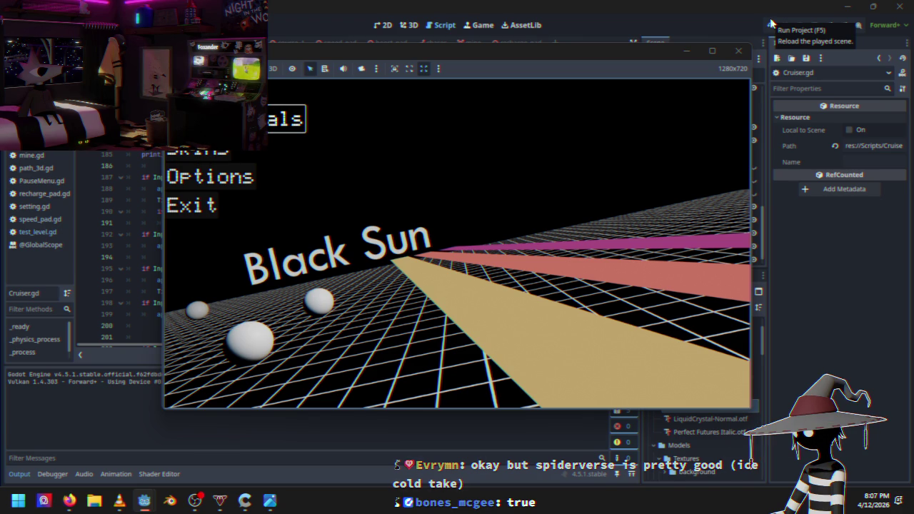
pyautogui.press('Return')
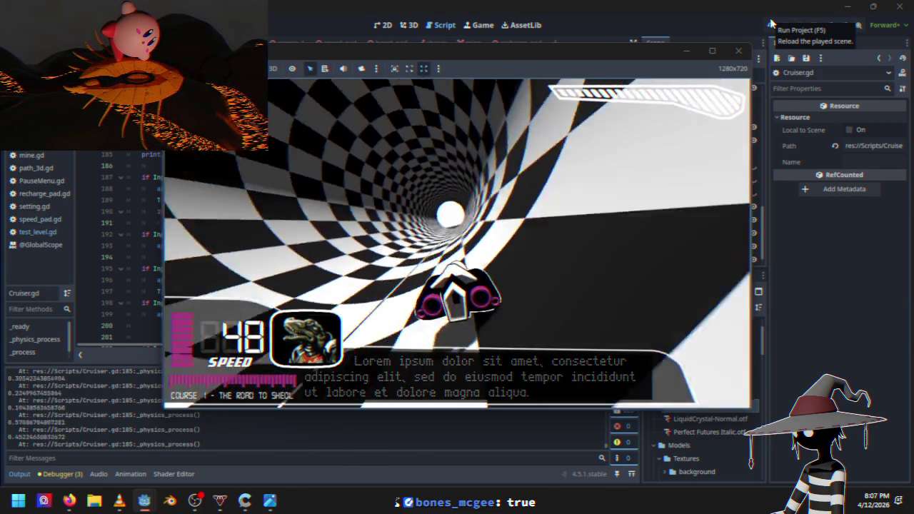
pyautogui.press('Escape')
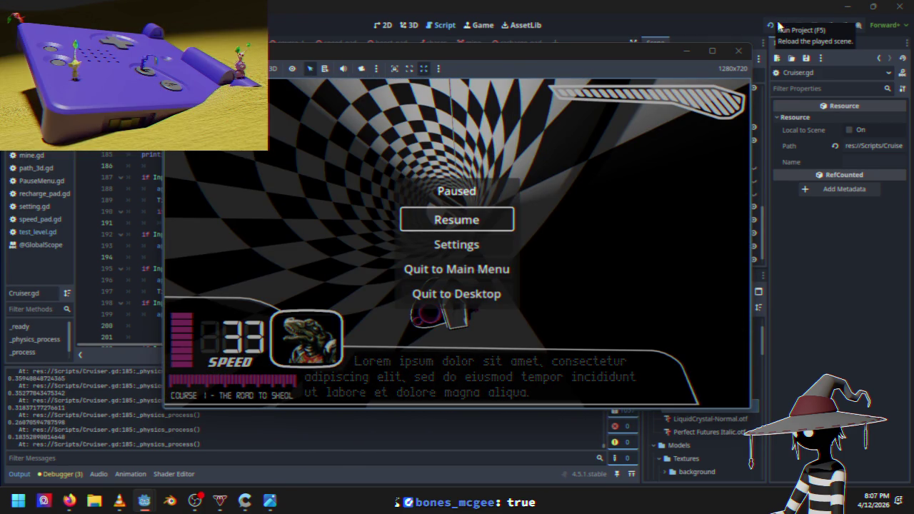
pyautogui.click(797, 25)
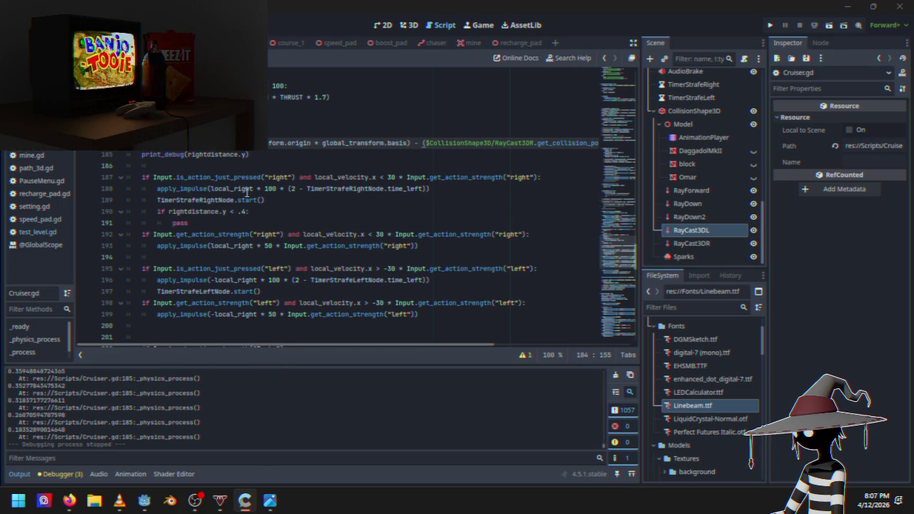
# Raise the rightdistance.y wall threshold from .4 to .5.
pyautogui.click(245, 212)
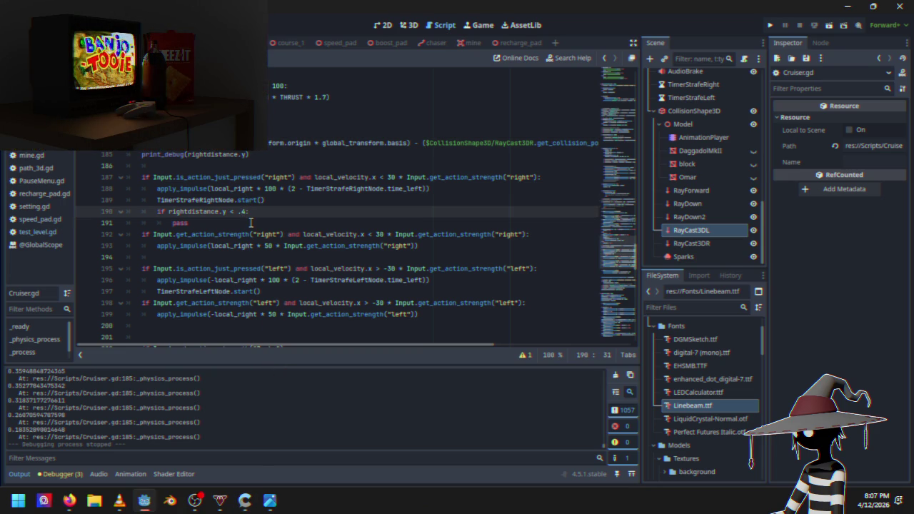
pyautogui.press('Delete')
pyautogui.write('5')
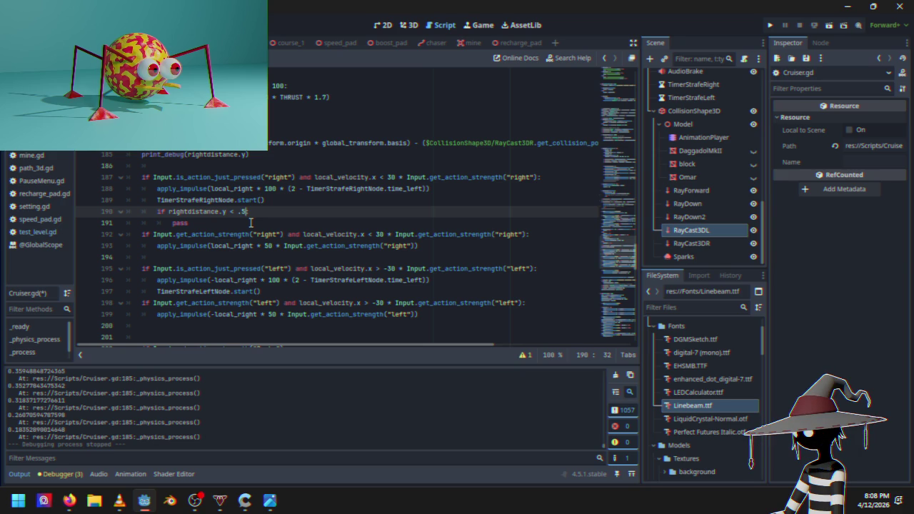
pyautogui.scroll(1, 263, 225)
pyautogui.scroll(3, 264, 225)
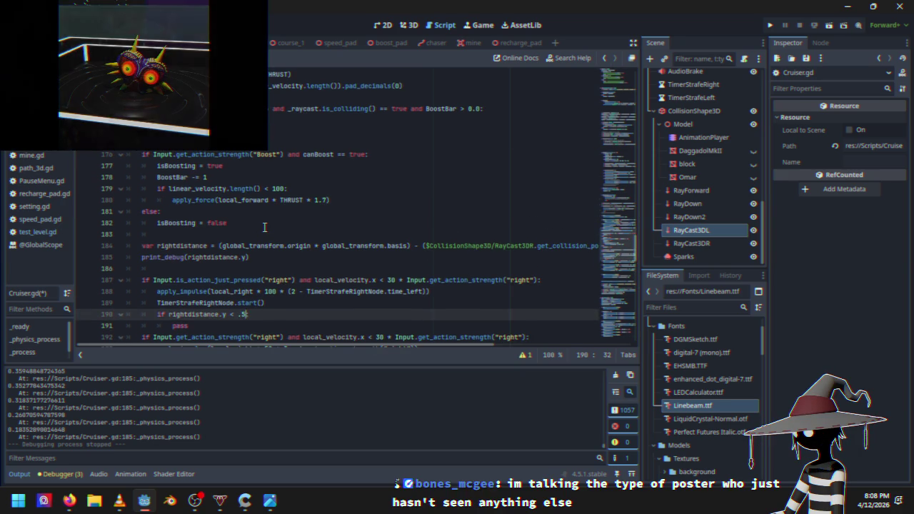
pyautogui.scroll(-2, 264, 227)
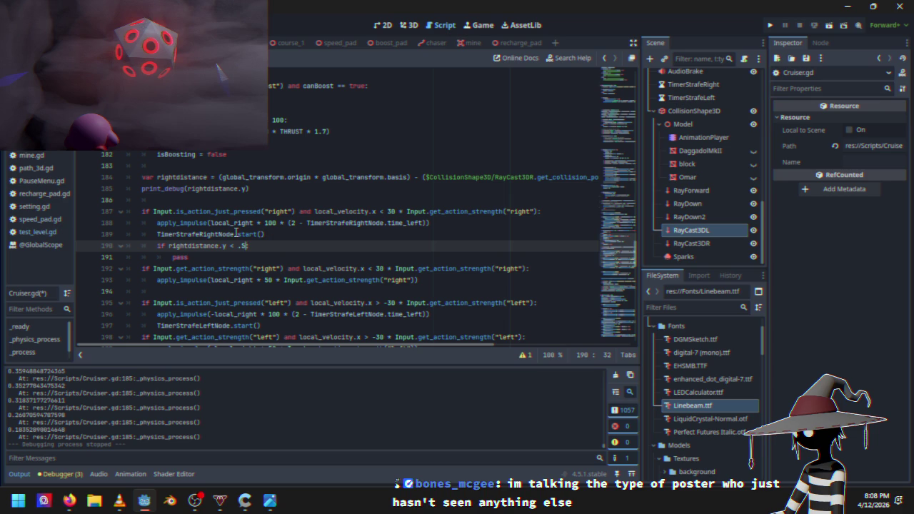
pyautogui.moveTo(166, 229)
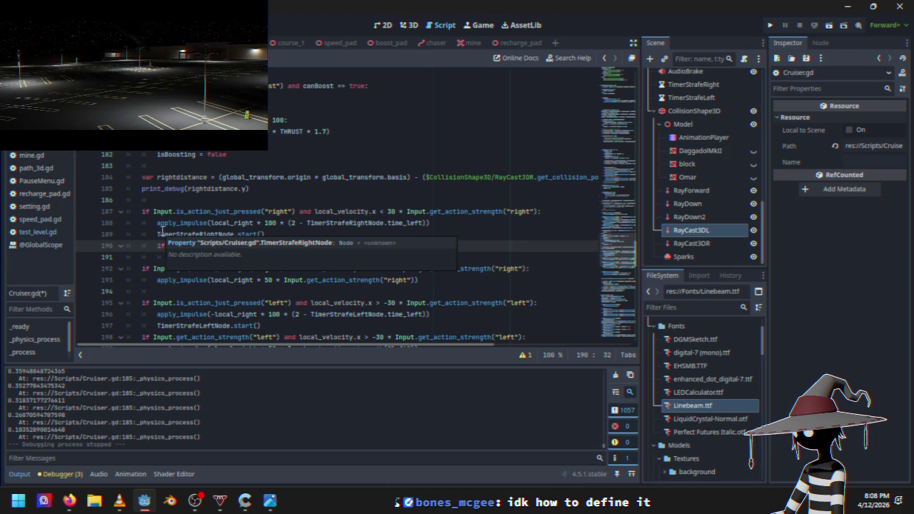
# Duplicate the right-strafe apply_impulse statement onto a new line under the threshold check.
pyautogui.moveTo(157, 223); pyautogui.dragTo(428, 223)
pyautogui.rightClick(415, 222)
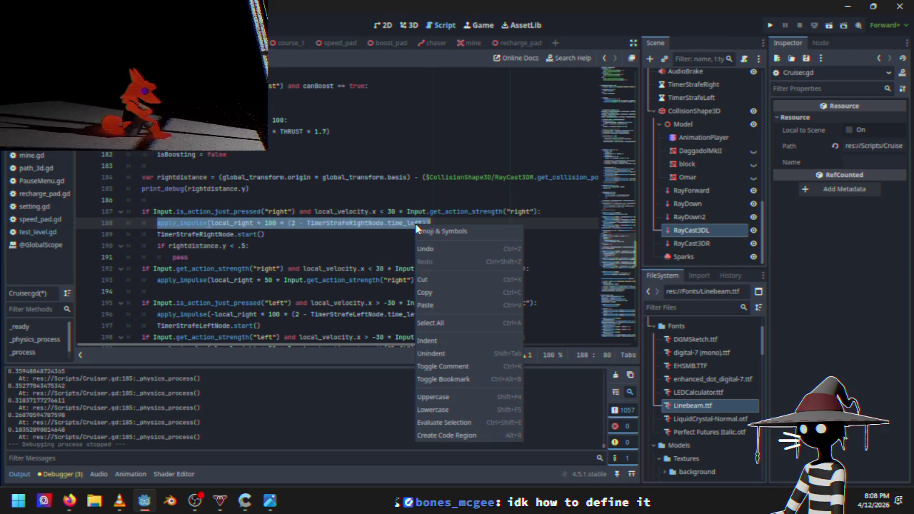
pyautogui.click(432, 293)
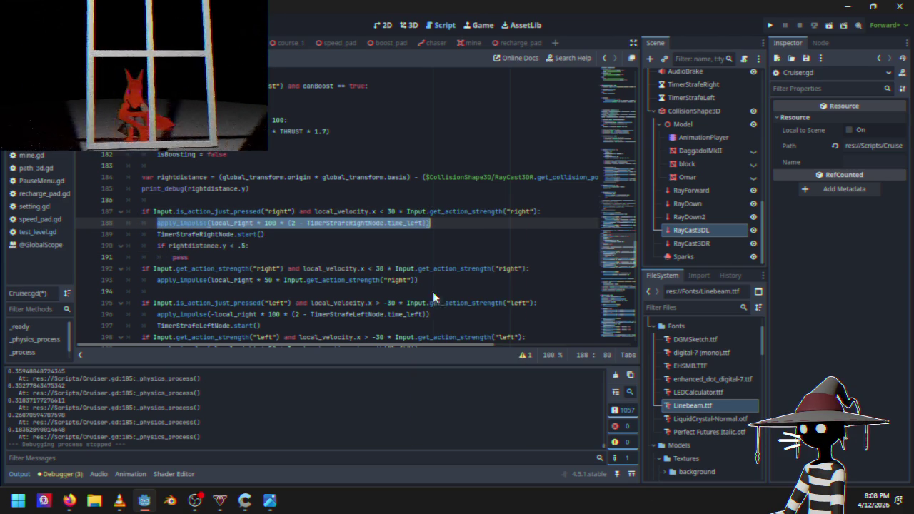
pyautogui.click(255, 248)
pyautogui.press('Return')
pyautogui.hotkey('ctrl', 'v')
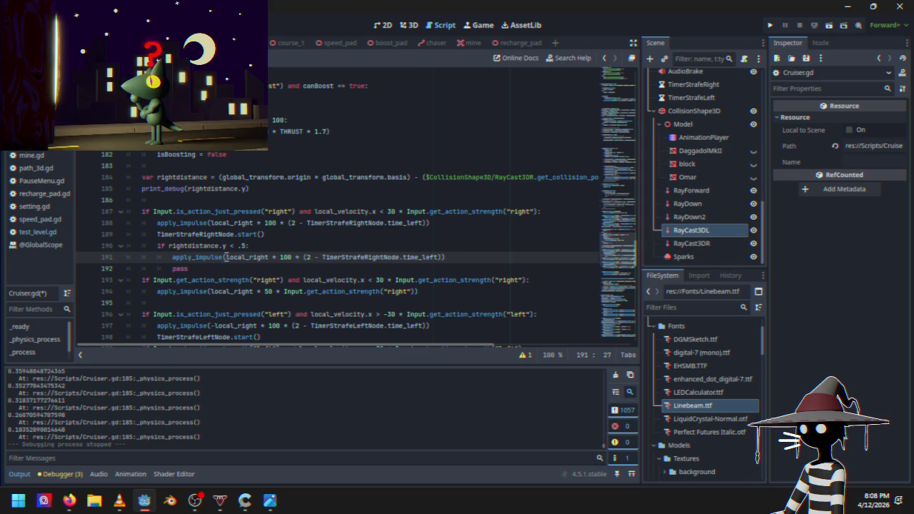
# Make the pasted impulse push along -local_right with multiplier 80, and launch the game to test it.
pyautogui.write('-')
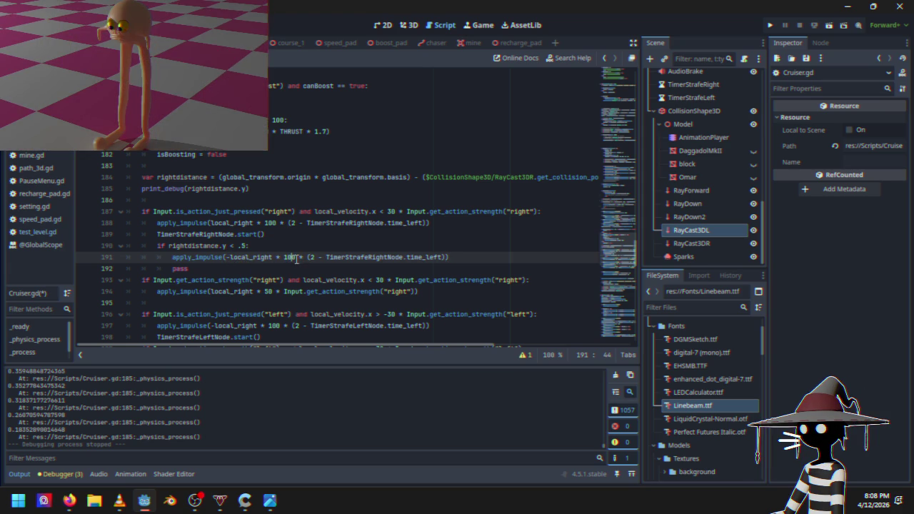
pyautogui.press('BackSpace')
pyautogui.press('BackSpace')
pyautogui.write('80')
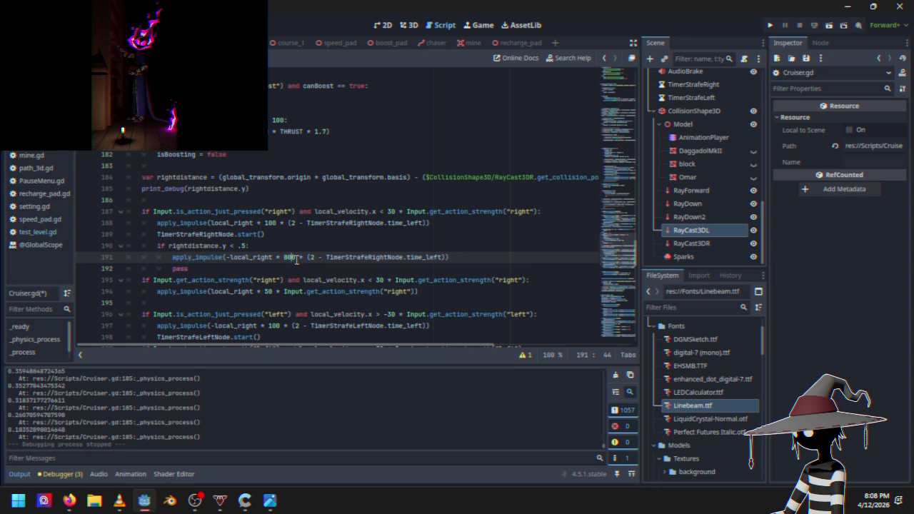
pyautogui.click(770, 26)
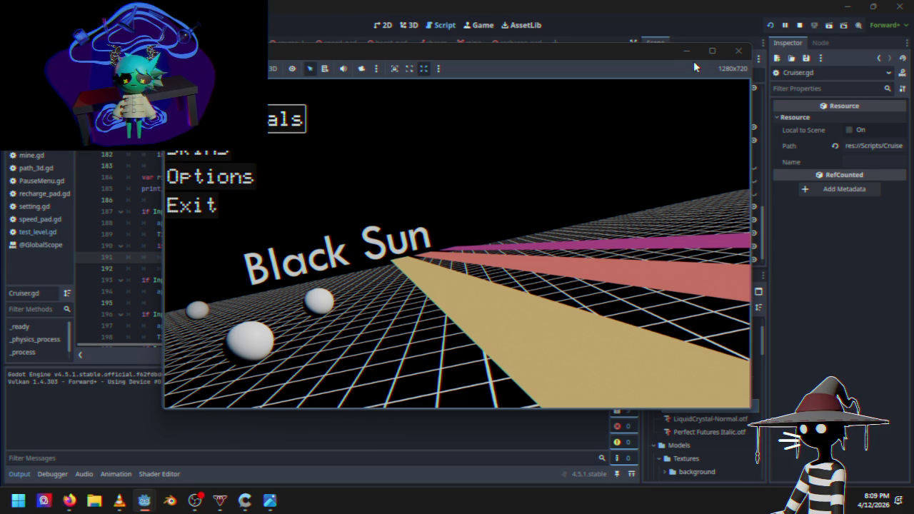
# Stop the running play test to return to Cruiser.gd.
pyautogui.click(800, 25)
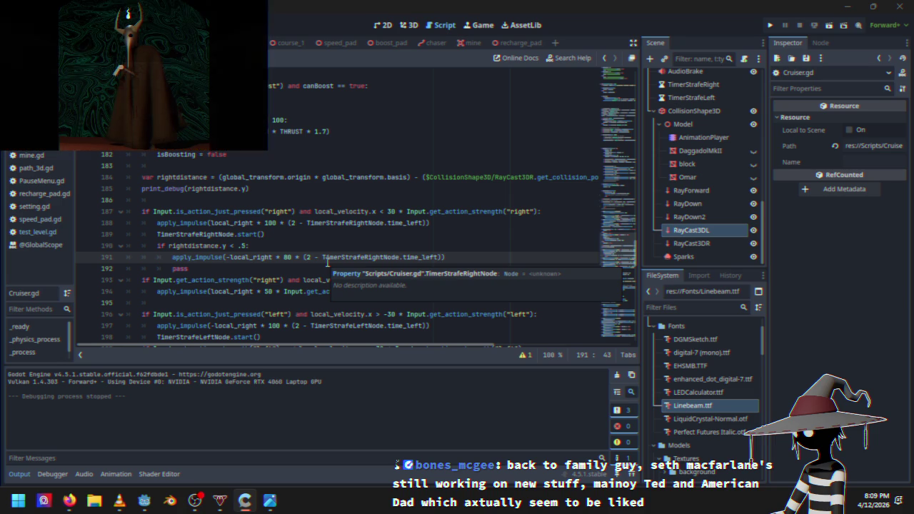
pyautogui.scroll(5, 400, 181)
pyautogui.click(336, 257)
pyautogui.scroll(6, 337, 257)
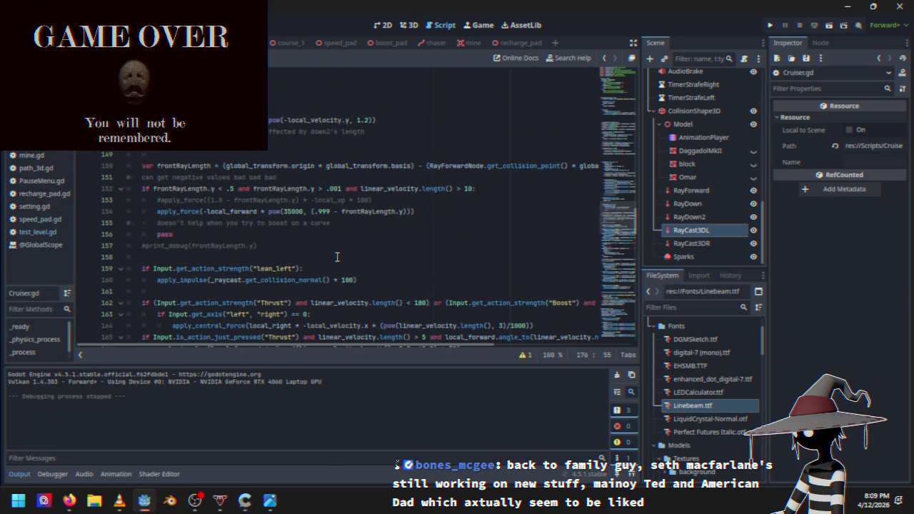
pyautogui.scroll(3, 332, 258)
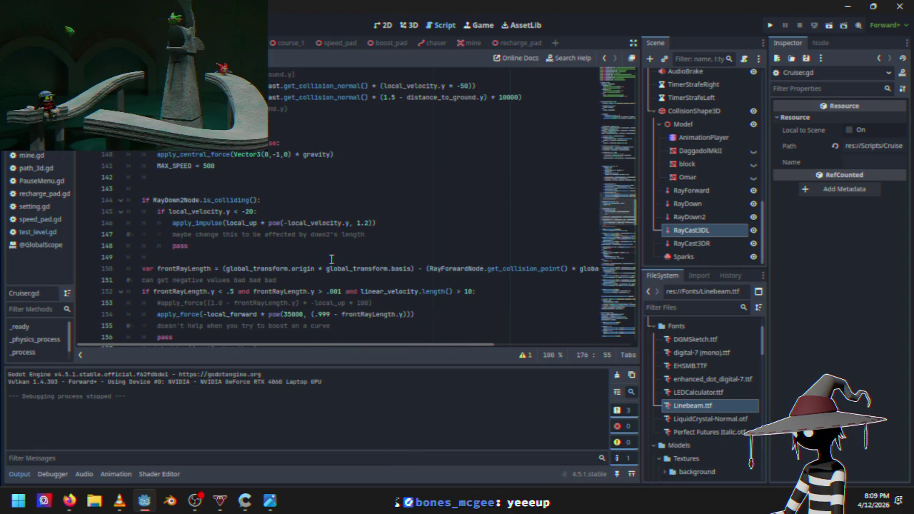
pyautogui.scroll(4, 331, 258)
pyautogui.scroll(5, 331, 258)
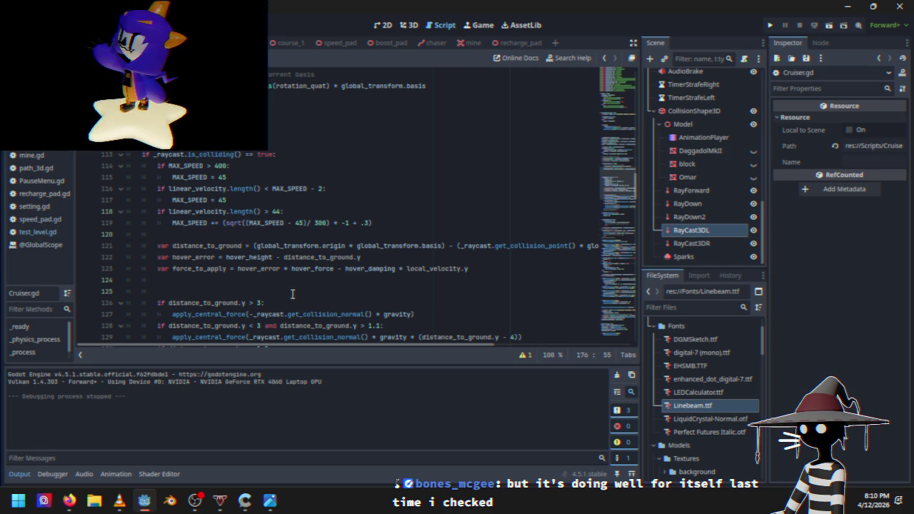
pyautogui.scroll(-2, 292, 294)
pyautogui.click(278, 279)
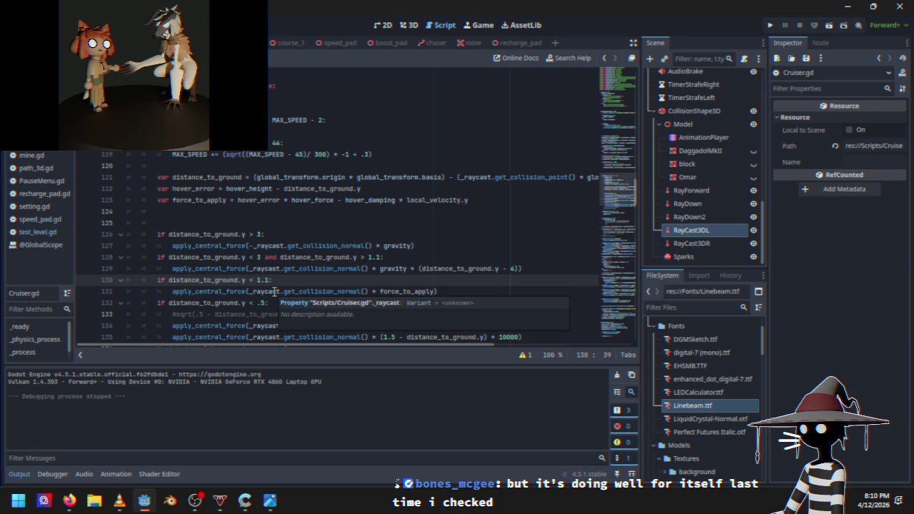
pyautogui.scroll(-5, 276, 286)
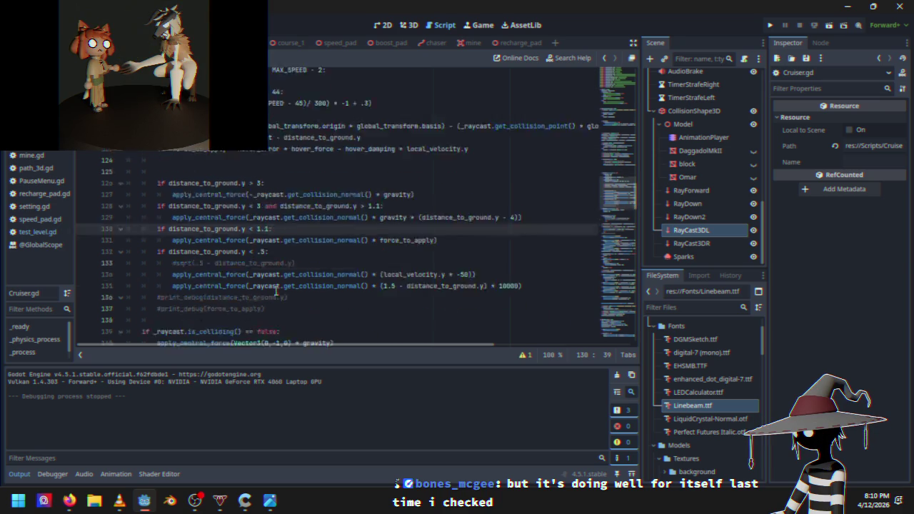
pyautogui.click(277, 281)
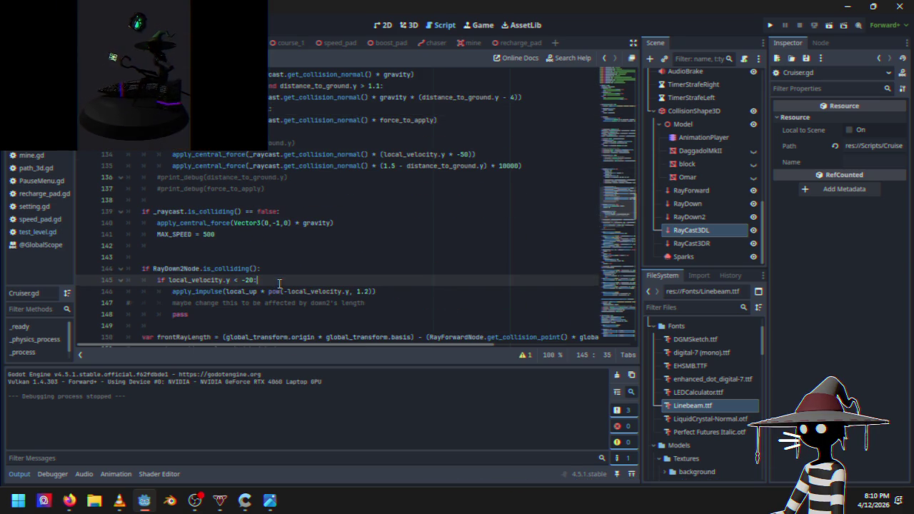
pyautogui.scroll(-2, 268, 291)
pyautogui.scroll(-2, 269, 291)
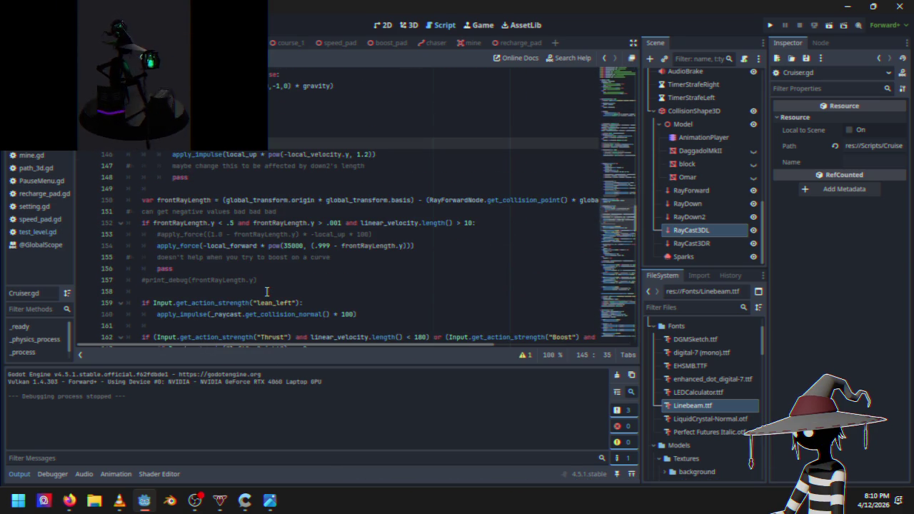
# Copy the whole front-ray apply_force call on line 154.
pyautogui.scroll(-2, 266, 291)
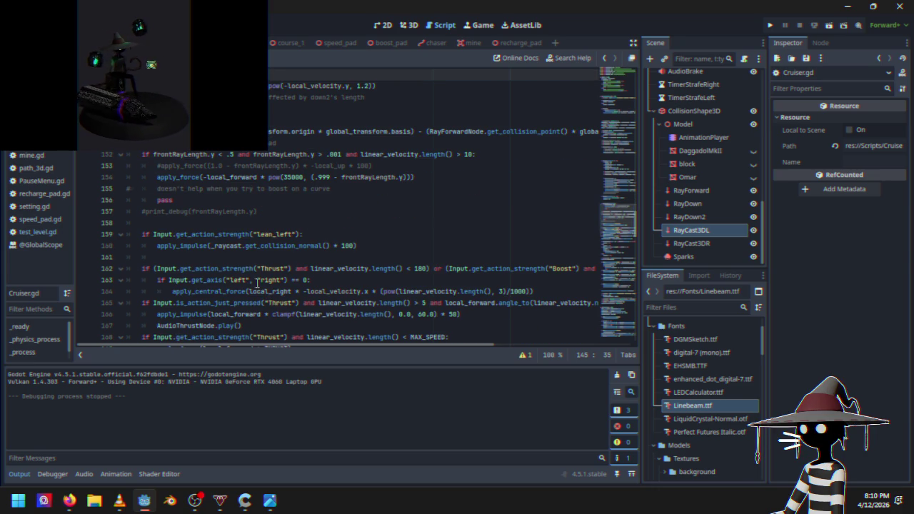
pyautogui.click(159, 178)
pyautogui.moveTo(161, 178); pyautogui.dragTo(416, 177)
pyautogui.rightClick(404, 178)
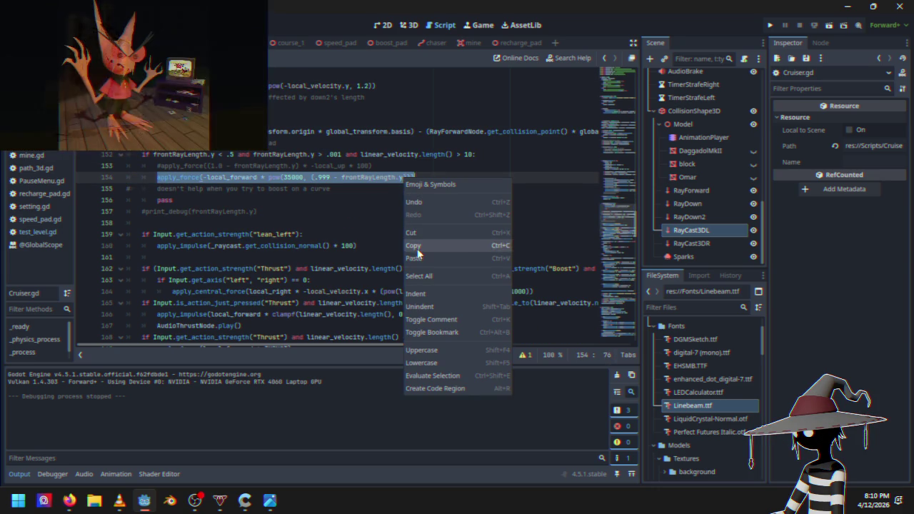
pyautogui.click(419, 247)
# Copy only the pow(35000, (.999 - frontRayLength.y)) expression from line 154.
pyautogui.scroll(-5, 302, 252)
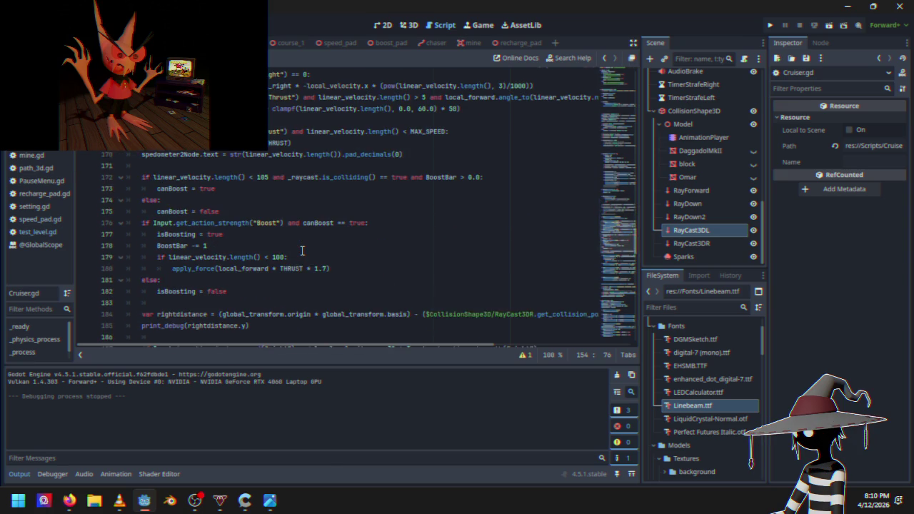
pyautogui.scroll(-13, 302, 251)
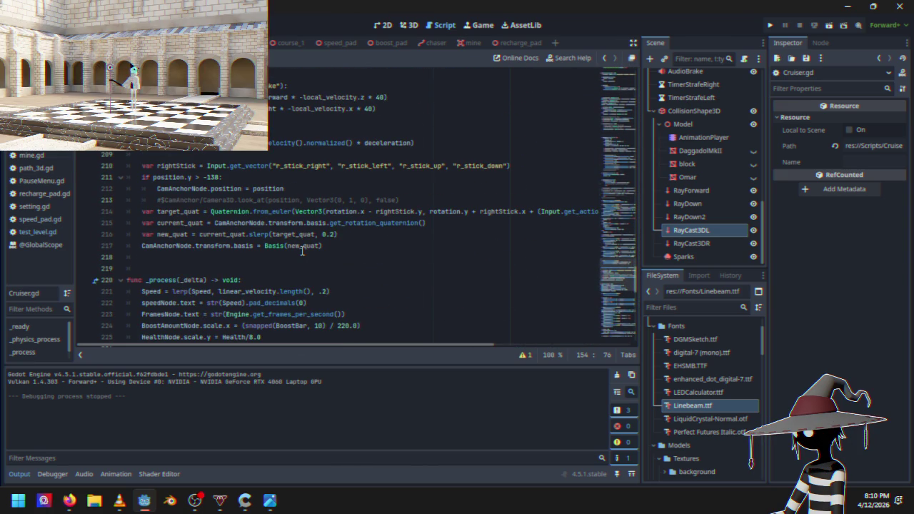
pyautogui.scroll(20, 302, 251)
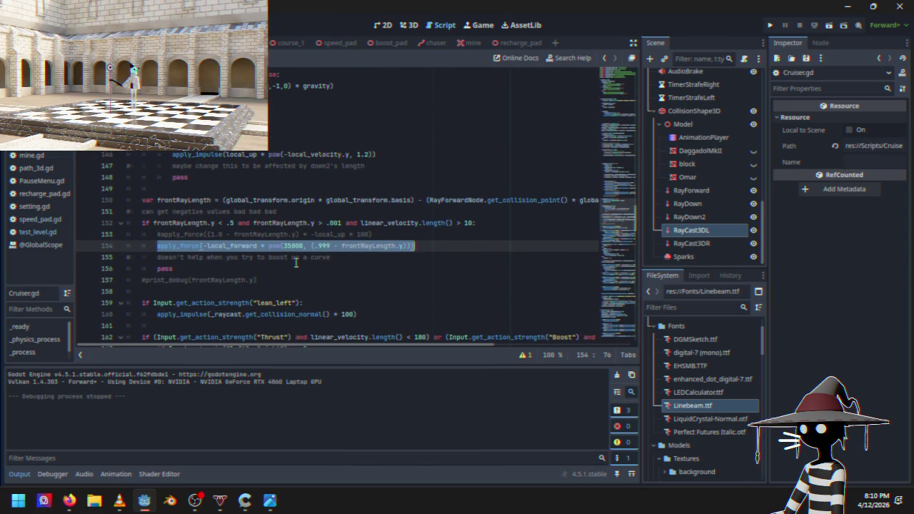
pyautogui.click(319, 246)
pyautogui.moveTo(268, 246); pyautogui.dragTo(412, 246)
pyautogui.rightClick(404, 247)
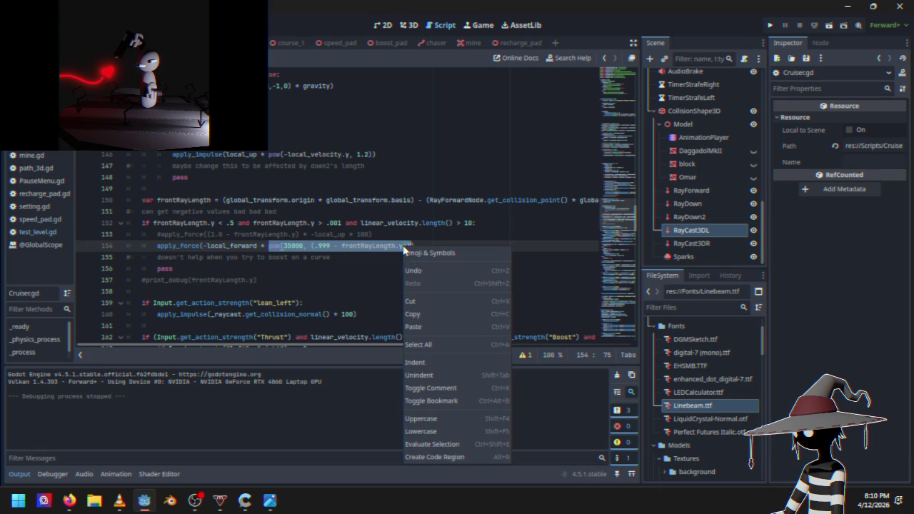
pyautogui.click(414, 313)
# Select the old multiplier in the right-strafe push on line 191.
pyautogui.scroll(-13, 266, 299)
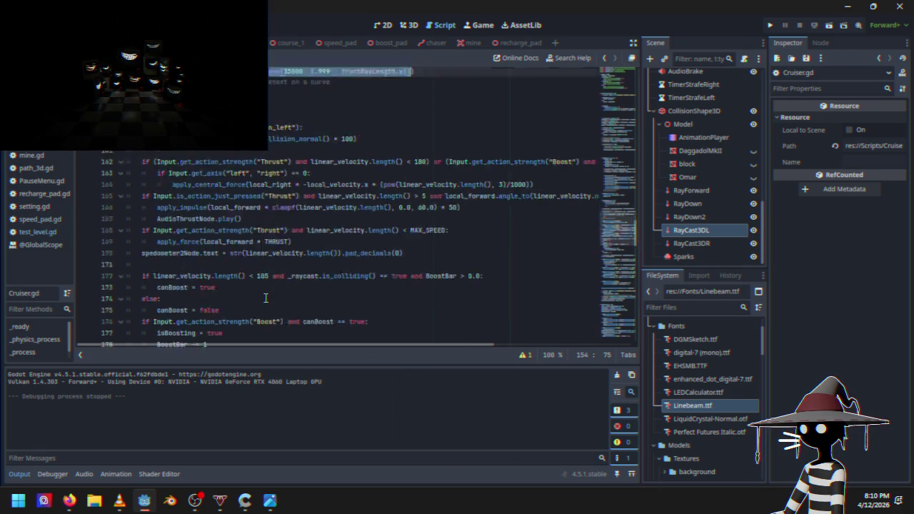
pyautogui.scroll(-10, 262, 300)
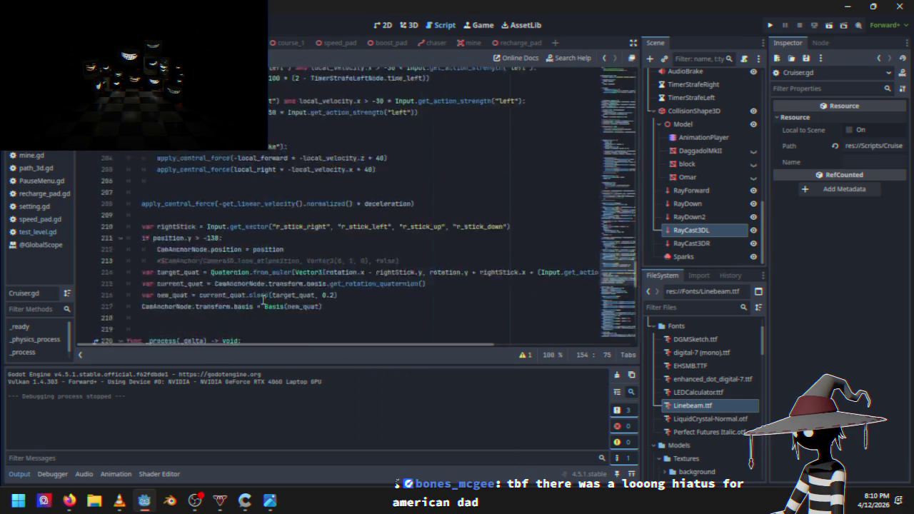
pyautogui.scroll(8, 262, 299)
pyautogui.scroll(2, 262, 299)
pyautogui.moveTo(226, 189); pyautogui.dragTo(442, 189)
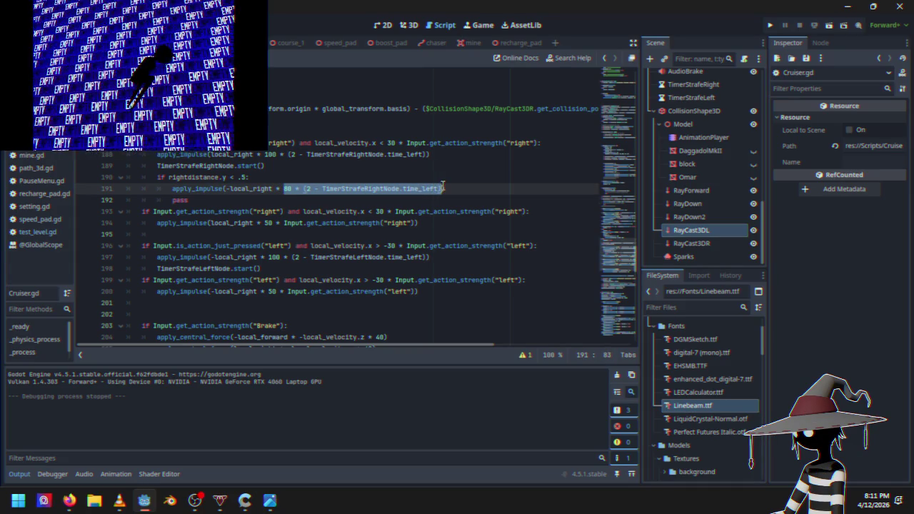
# Paste the pow expression into line 191, switch apply_impulse to apply_force, and lower the base to 5000.
pyautogui.rightClick(422, 189)
pyautogui.click(450, 268)
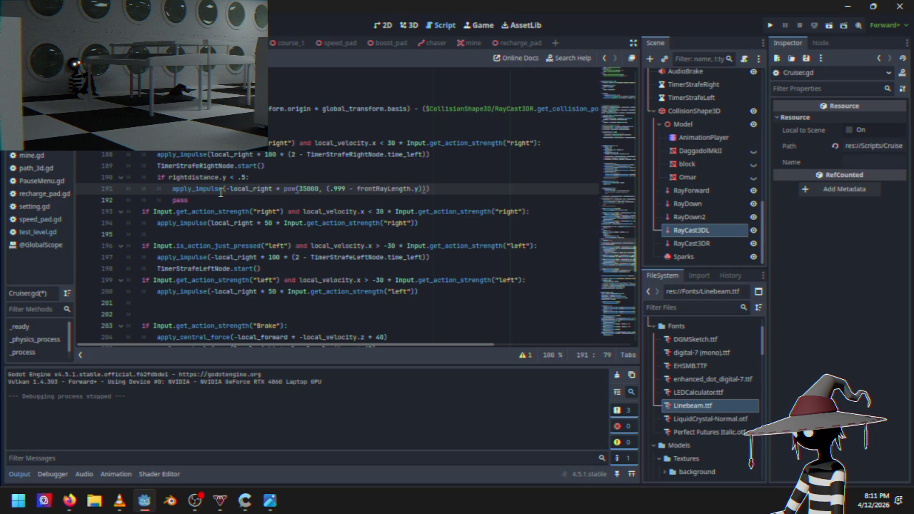
pyautogui.moveTo(222, 188); pyautogui.dragTo(195, 189)
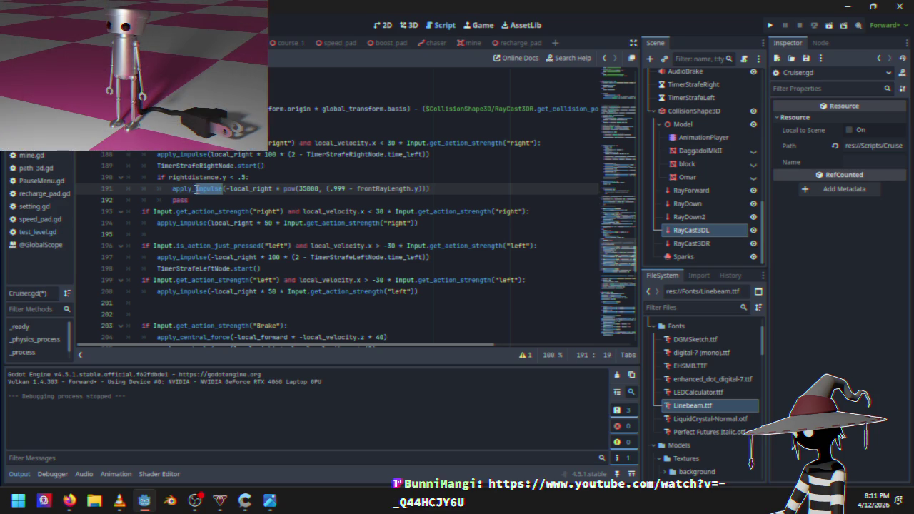
pyautogui.moveTo(197, 189)
pyautogui.write('force')
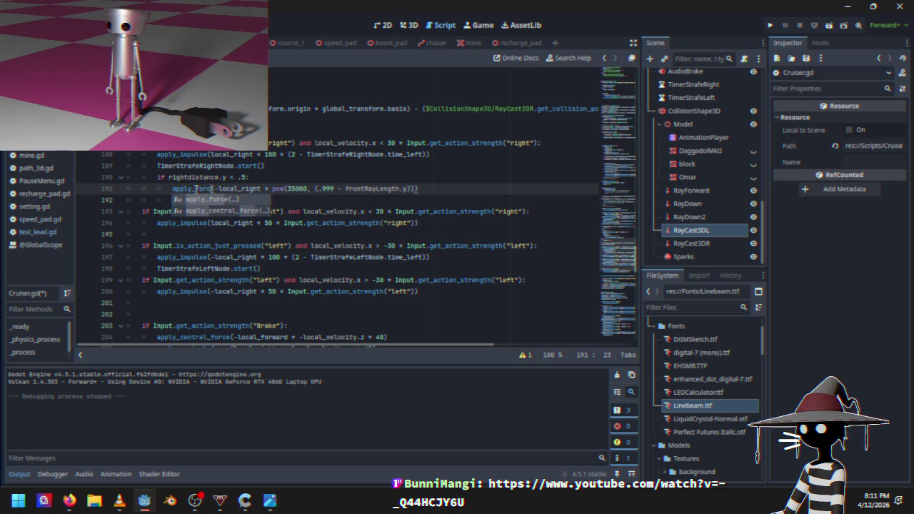
pyautogui.click(380, 188)
pyautogui.click(295, 188)
pyautogui.press('BackSpace')
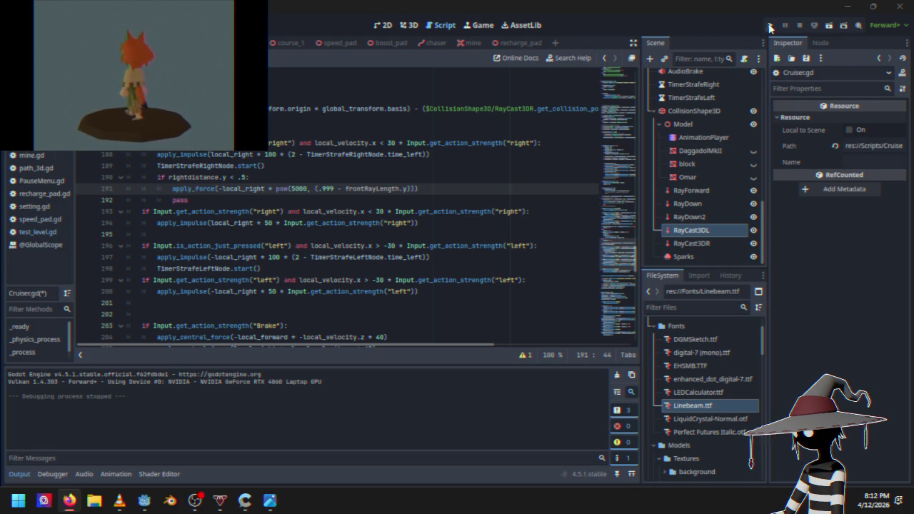
pyautogui.click(770, 26)
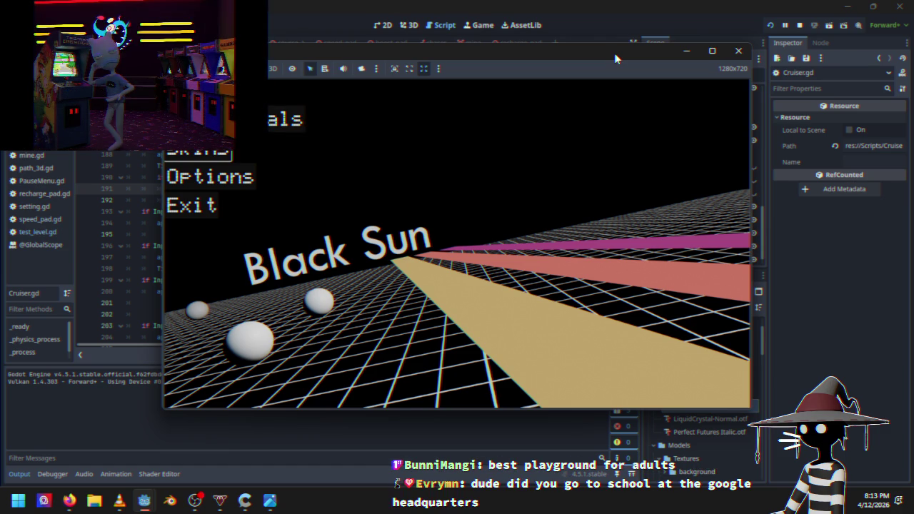
pyautogui.press('Down')
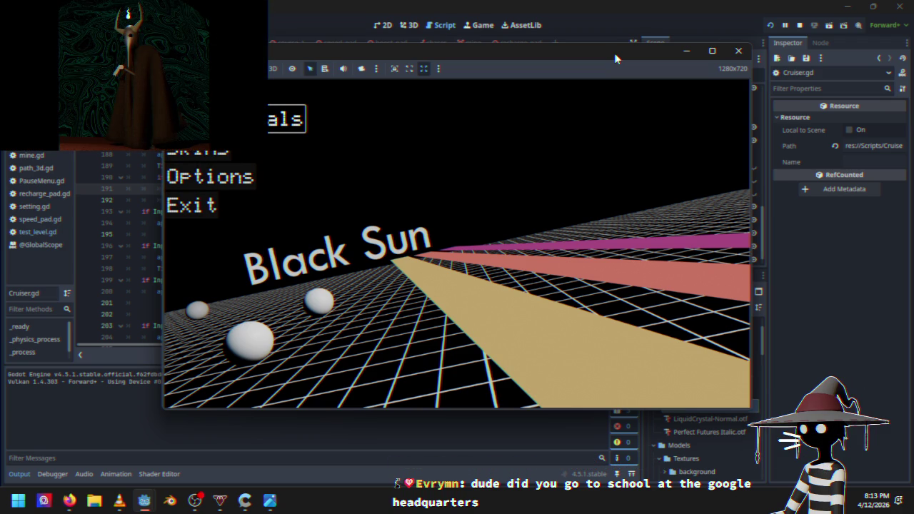
pyautogui.press('Return')
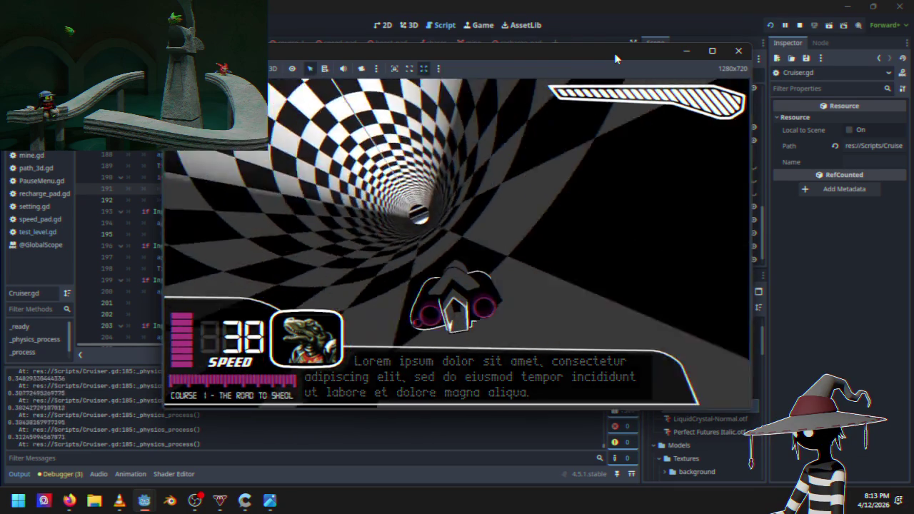
pyautogui.press('Escape')
pyautogui.press('Down')
pyautogui.press('Down')
pyautogui.press('Down')
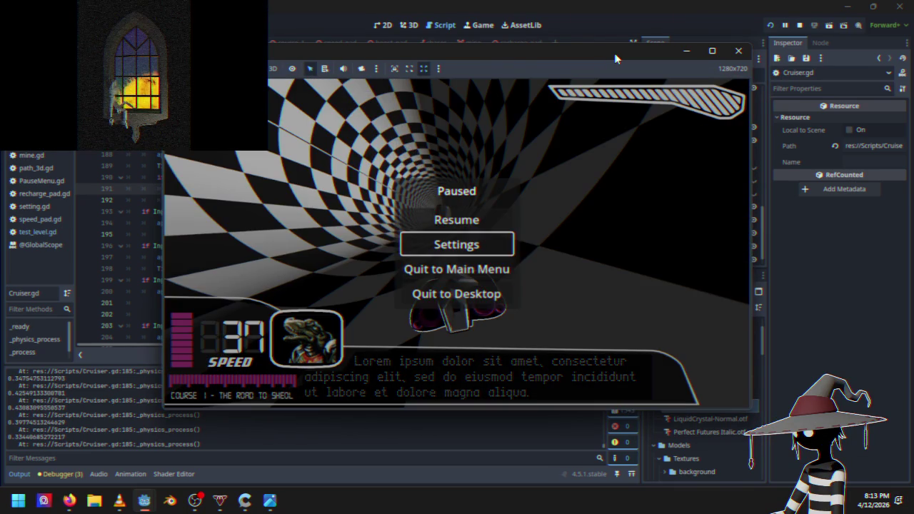
pyautogui.press('Return')
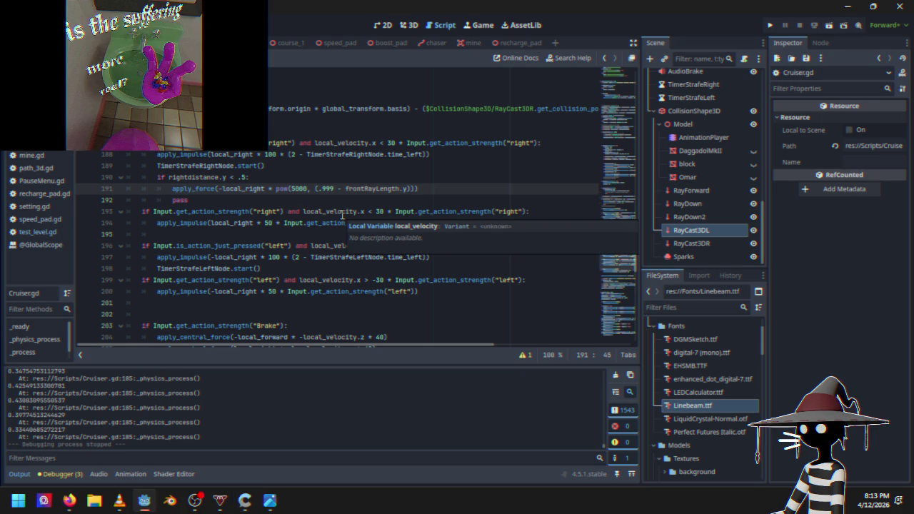
# Change line 191's pow base to 6000, then drive a Course 1 test race and quit back.
pyautogui.press('BackSpace')
pyautogui.write('0')
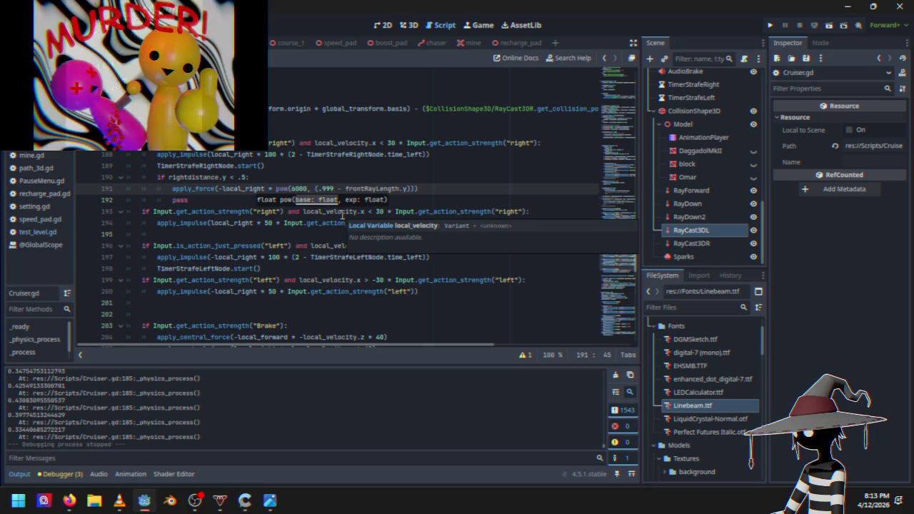
pyautogui.click(770, 28)
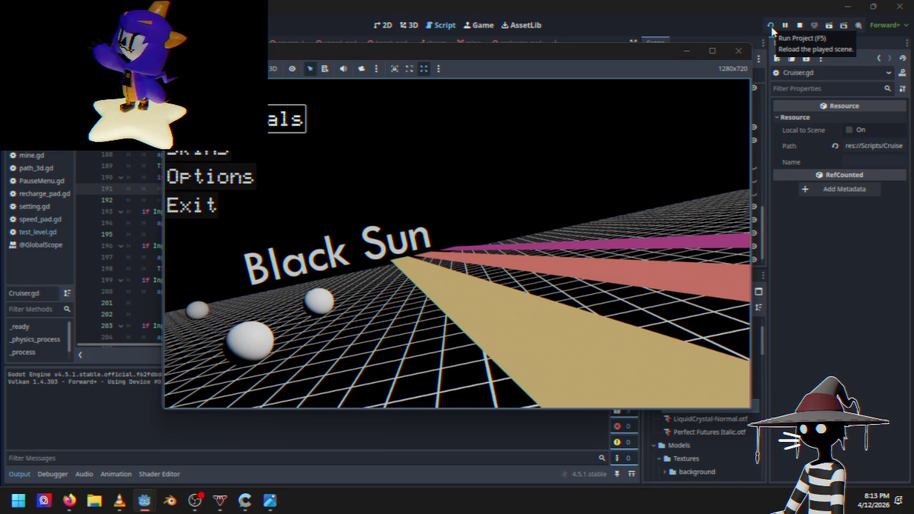
pyautogui.press('Return')
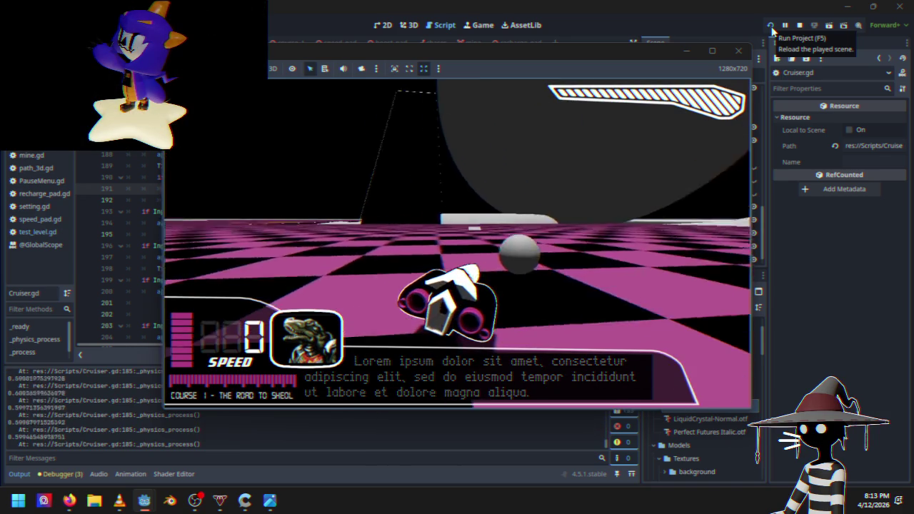
pyautogui.press('w')
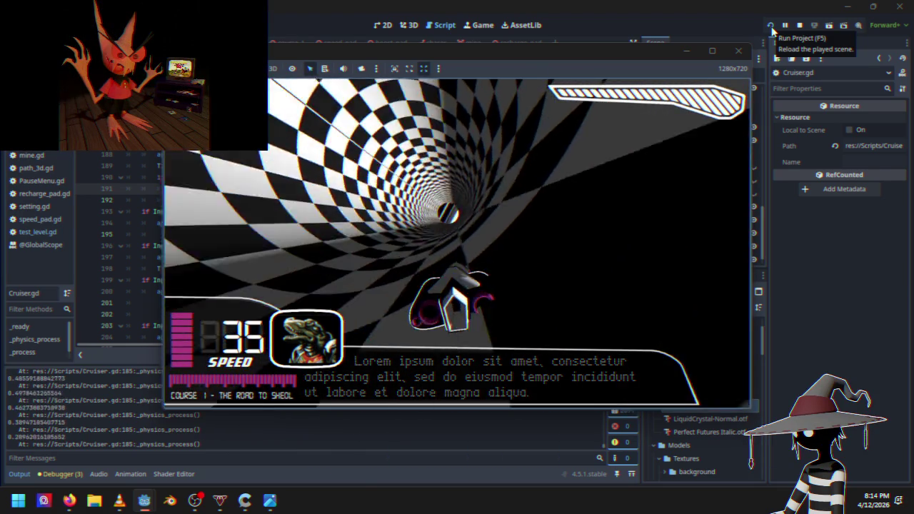
pyautogui.press('Escape')
pyautogui.press('Return')
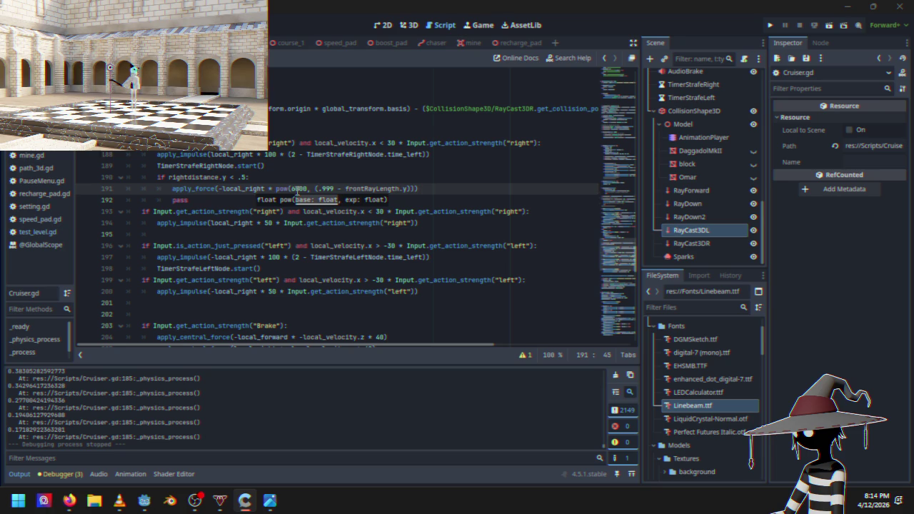
# Set the pow base to 8000, then test-drive Course 1 through the tunnel and quit to desktop.
pyautogui.press('BackSpace')
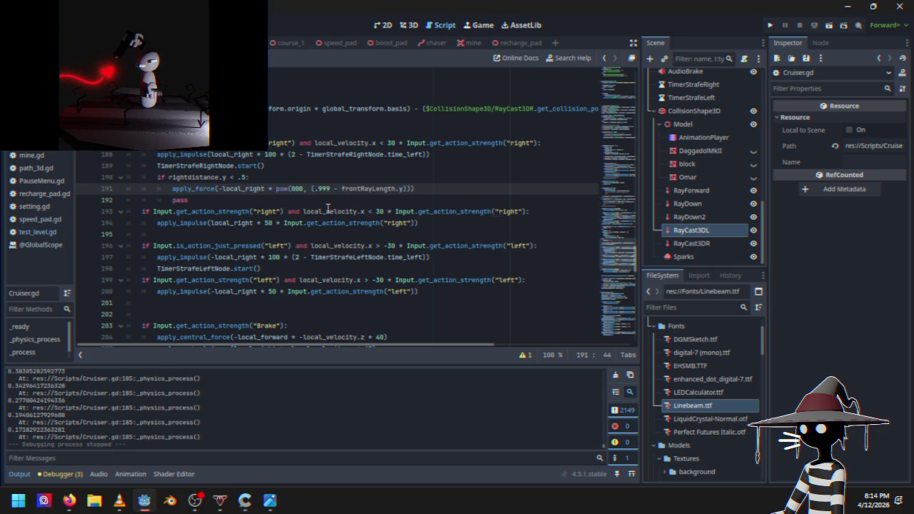
pyautogui.write('8')
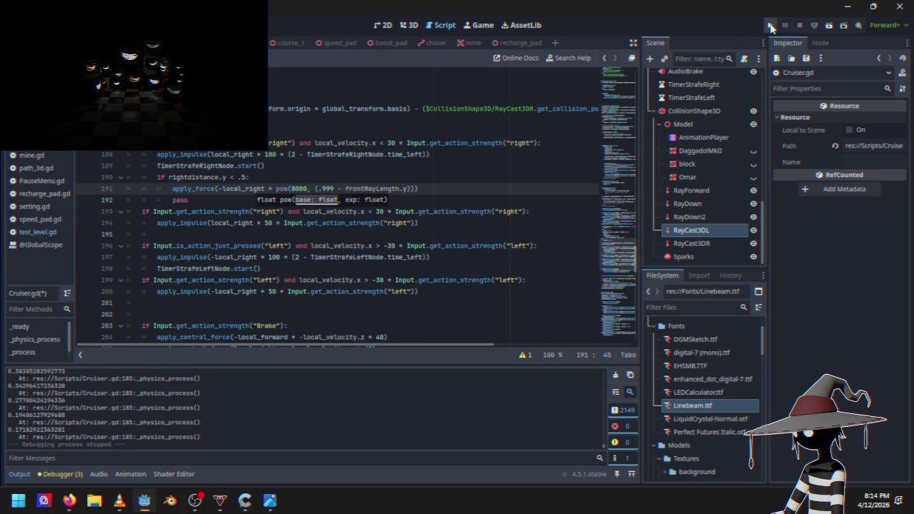
pyautogui.click(771, 27)
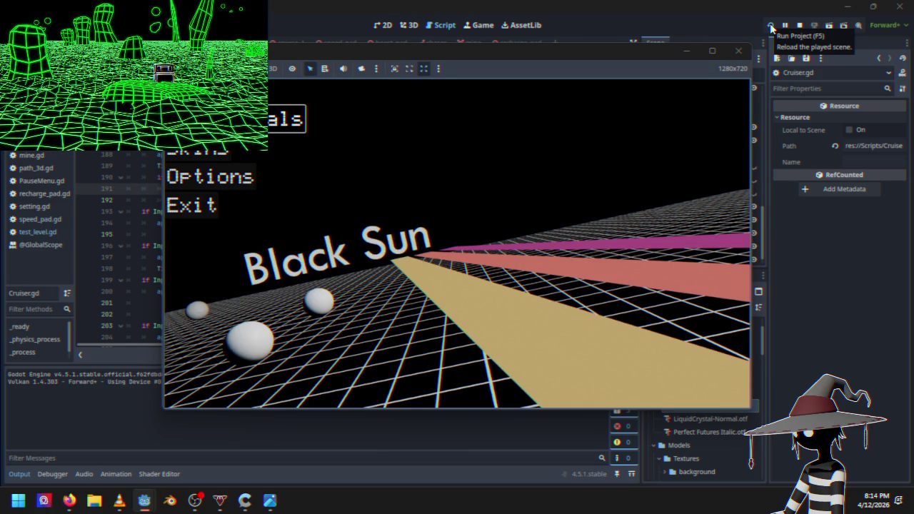
pyautogui.press('Return')
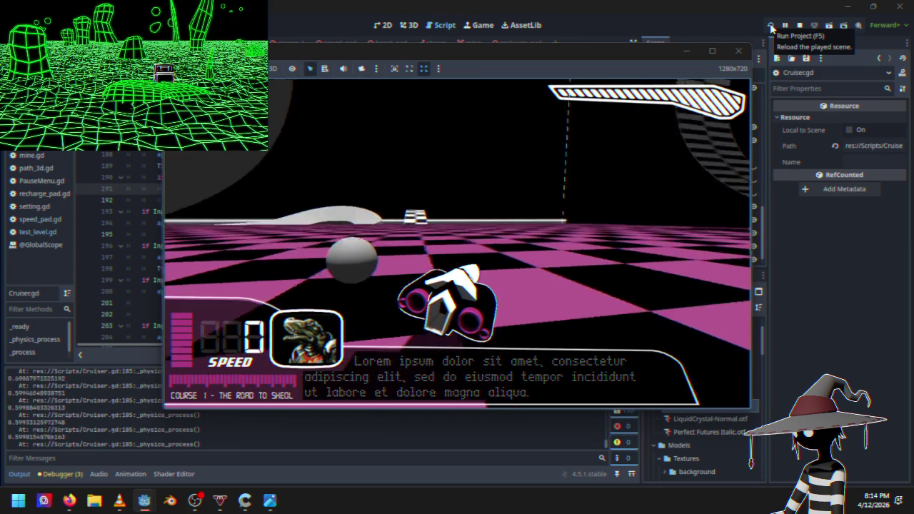
pyautogui.press('w')
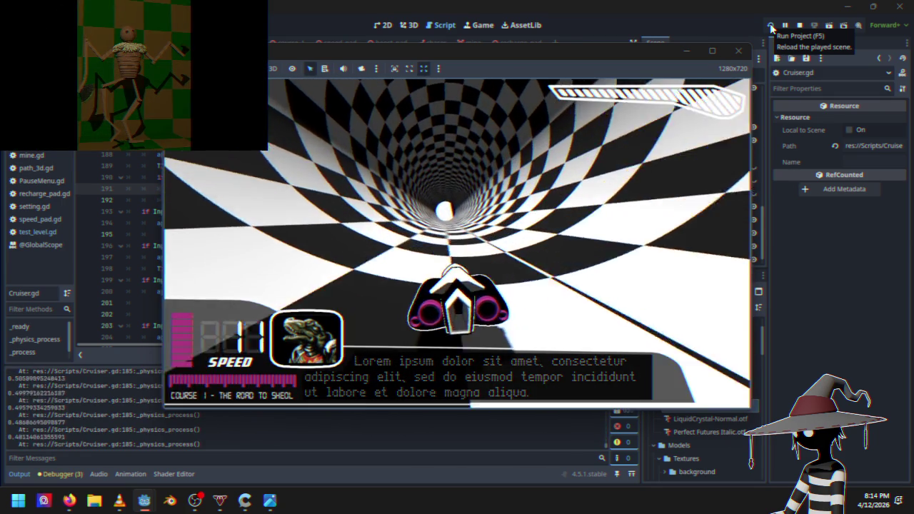
pyautogui.press('w')
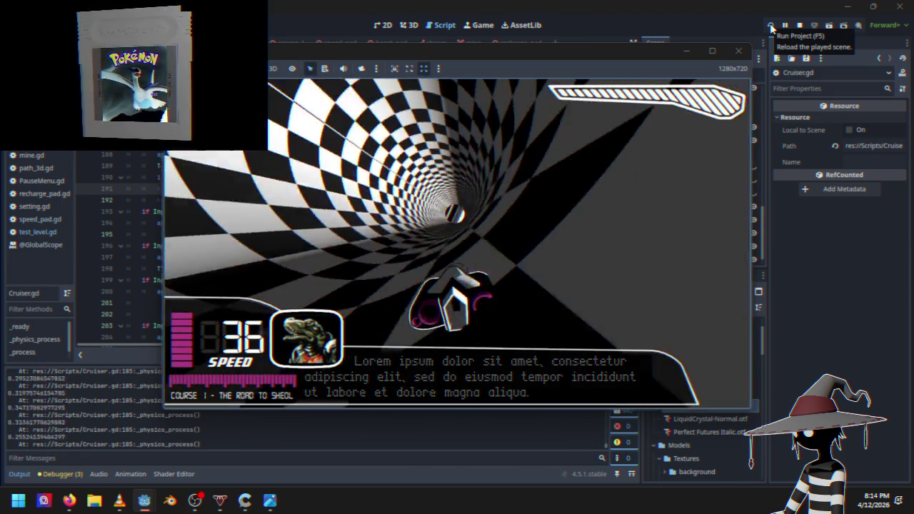
pyautogui.press('Escape')
pyautogui.press('Down')
pyautogui.press('Down')
pyautogui.press('Return')
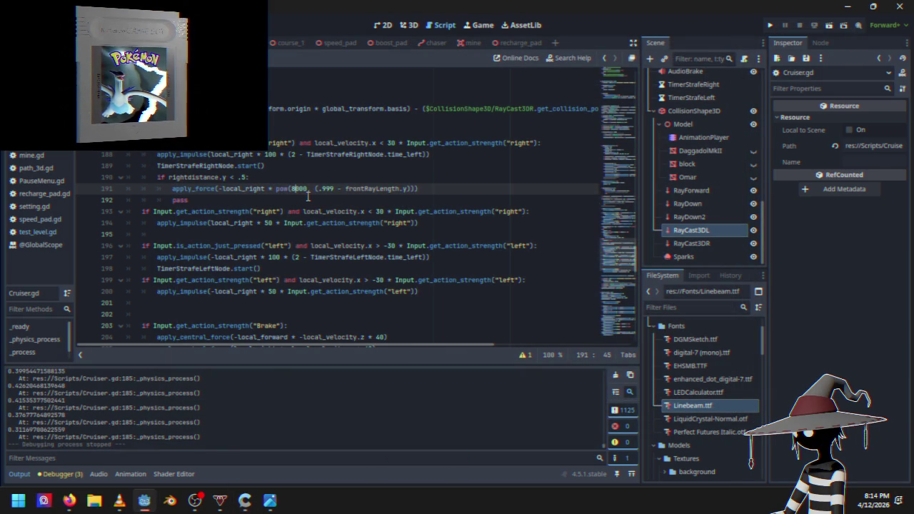
# Make line 191 use pow(80000, …), then race Course 1 and quit to desktop.
pyautogui.write('0')
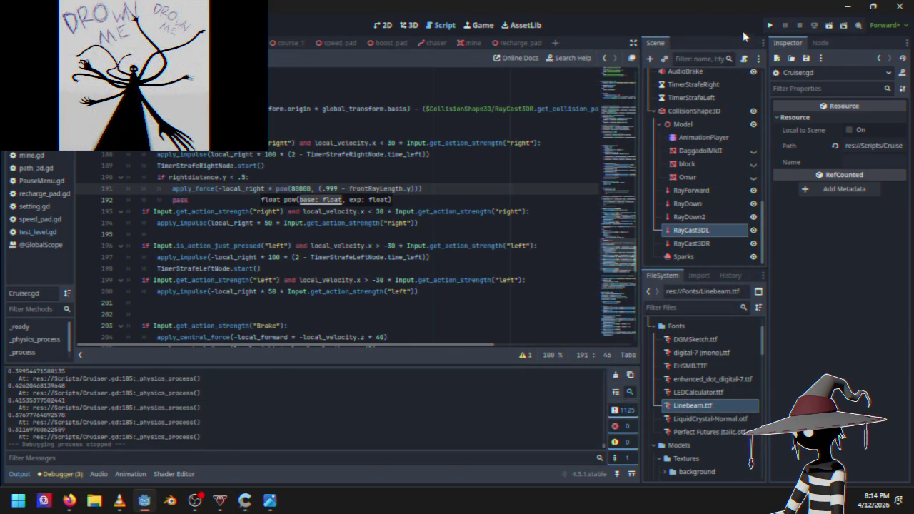
pyautogui.click(769, 26)
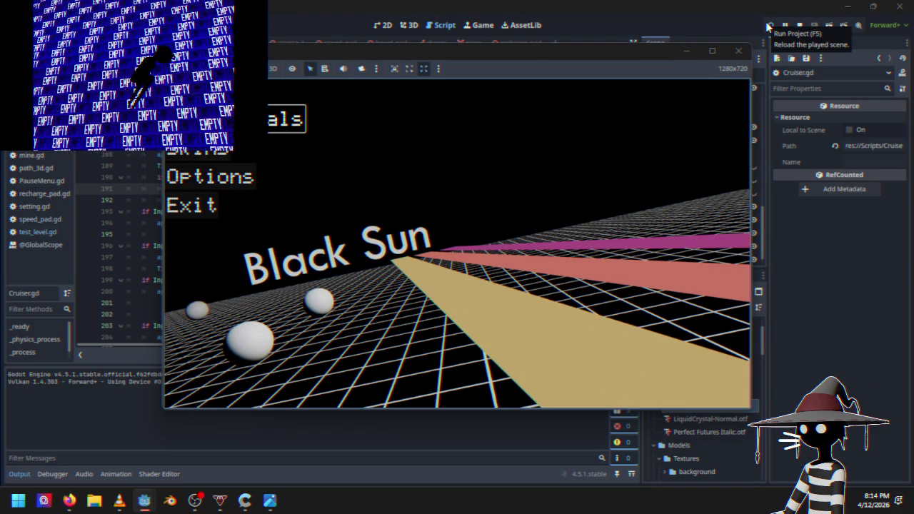
pyautogui.press('Return')
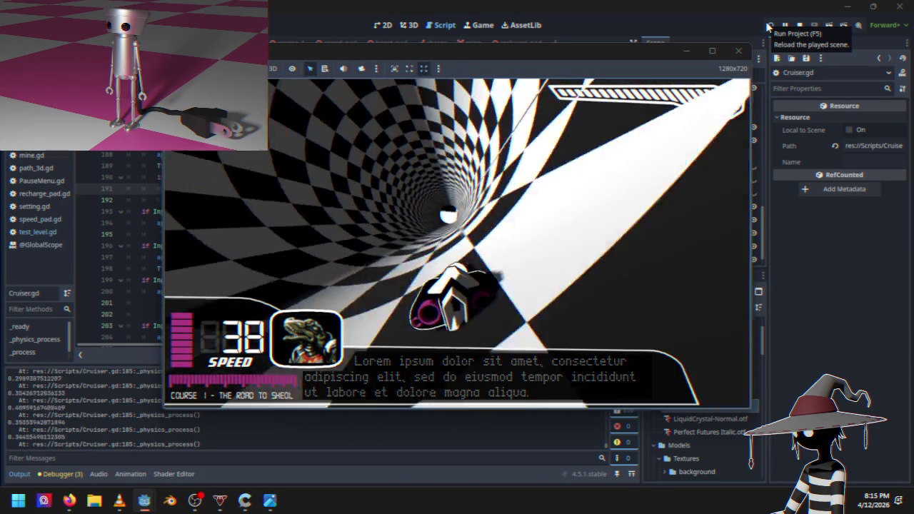
pyautogui.press('Escape')
pyautogui.press('Down')
pyautogui.press('Down')
pyautogui.press('Return')
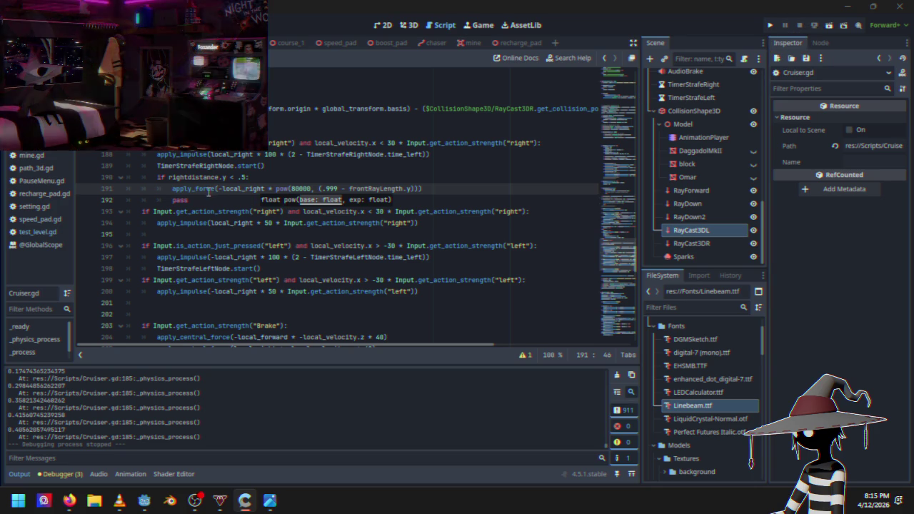
# Replace frontRayLength with rightdistance so line 191 reads pow(80000, (.999 - rightdistance.y)).
pyautogui.click(408, 189)
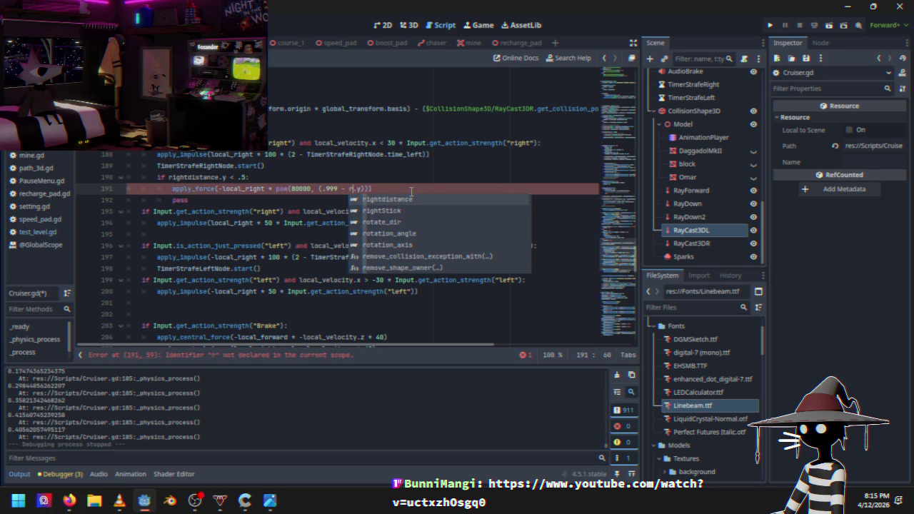
pyautogui.press('Return')
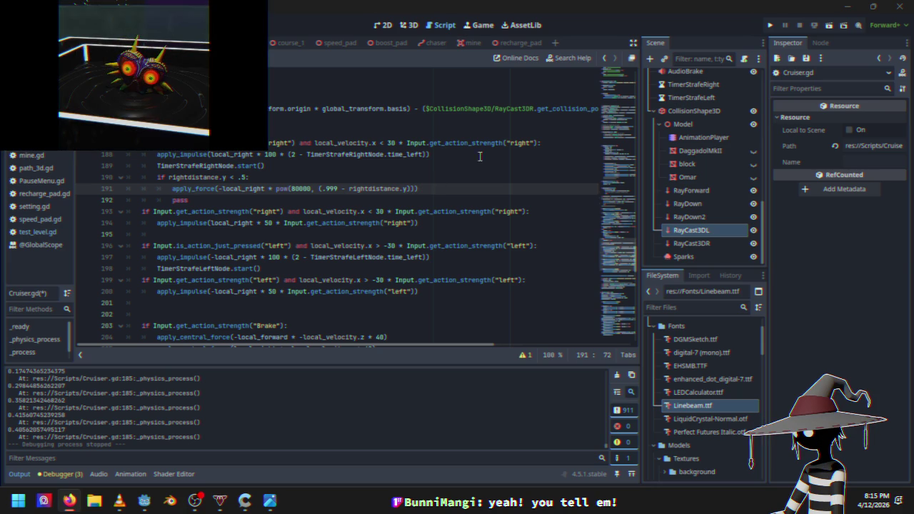
pyautogui.click(618, 11)
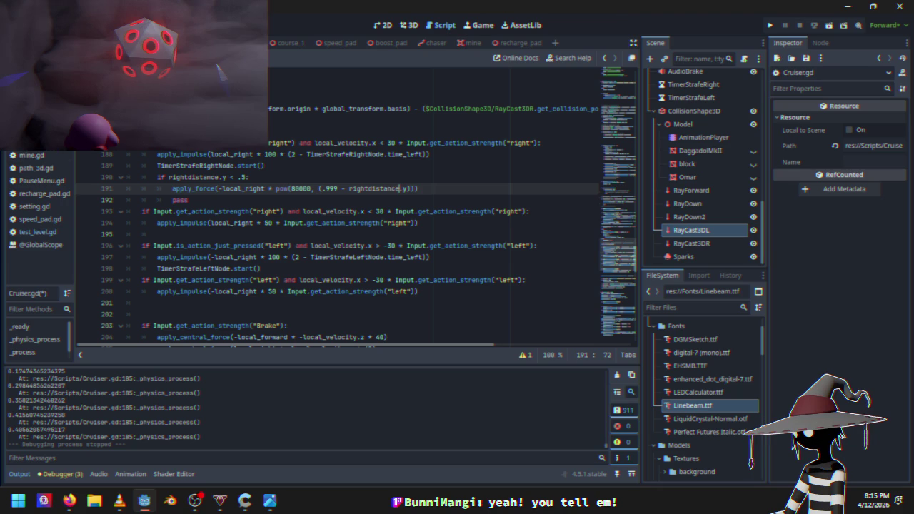
pyautogui.hotkey('alt', 'Tab')
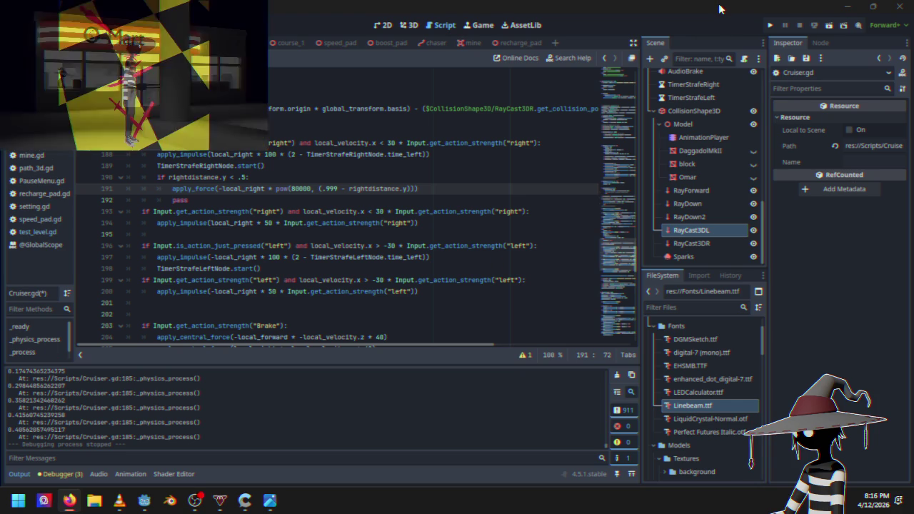
pyautogui.click(718, 12)
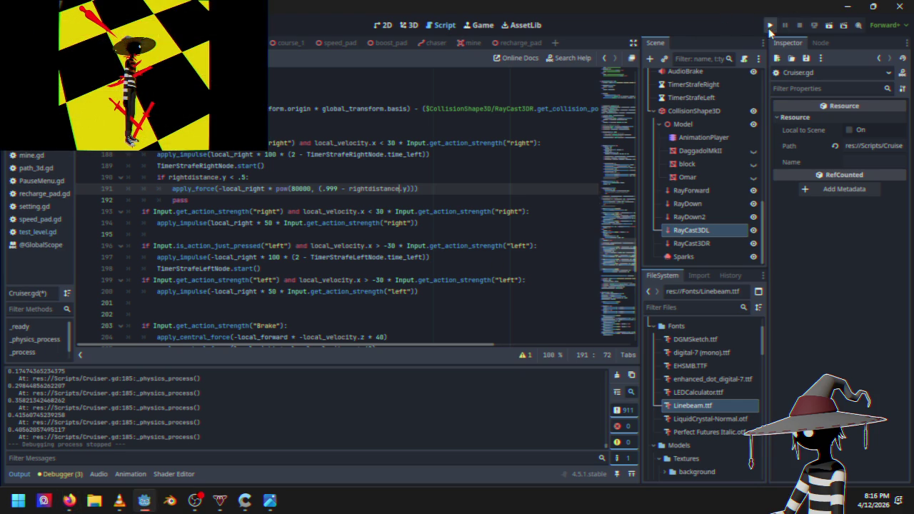
# Drive Course 1 through the checkered tunnel with the rightdistance-based push, then quit to desktop.
pyautogui.click(769, 26)
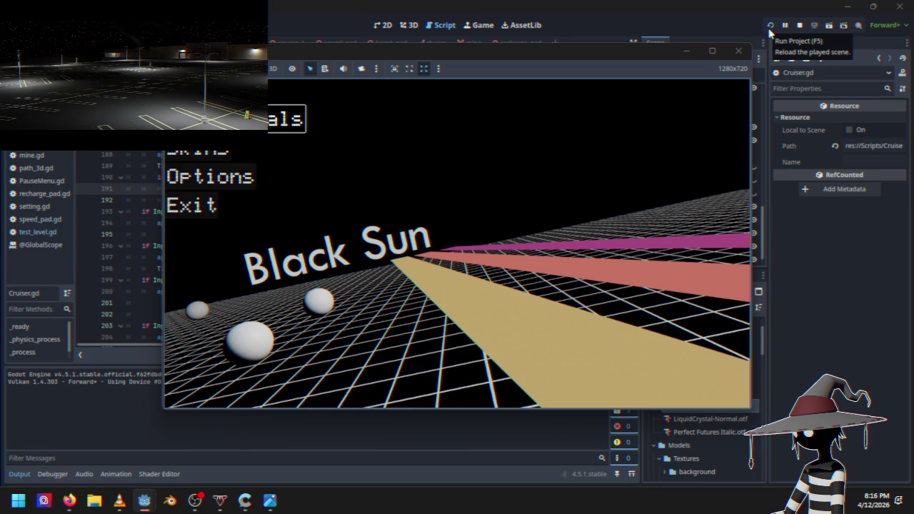
pyautogui.press('Return')
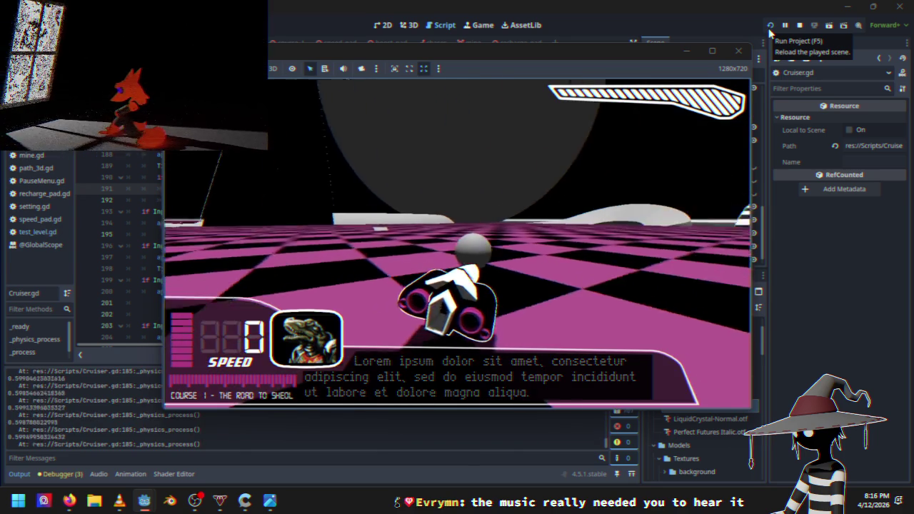
pyautogui.press('Up')
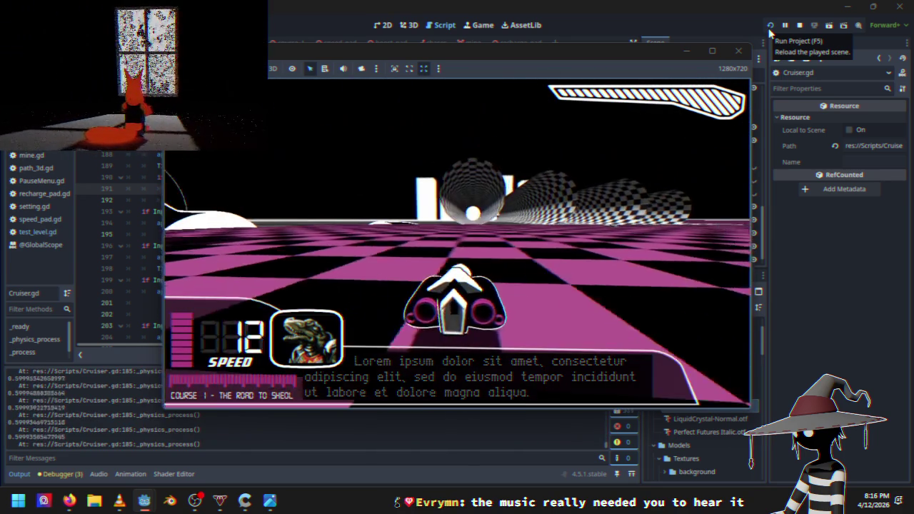
pyautogui.press('Up')
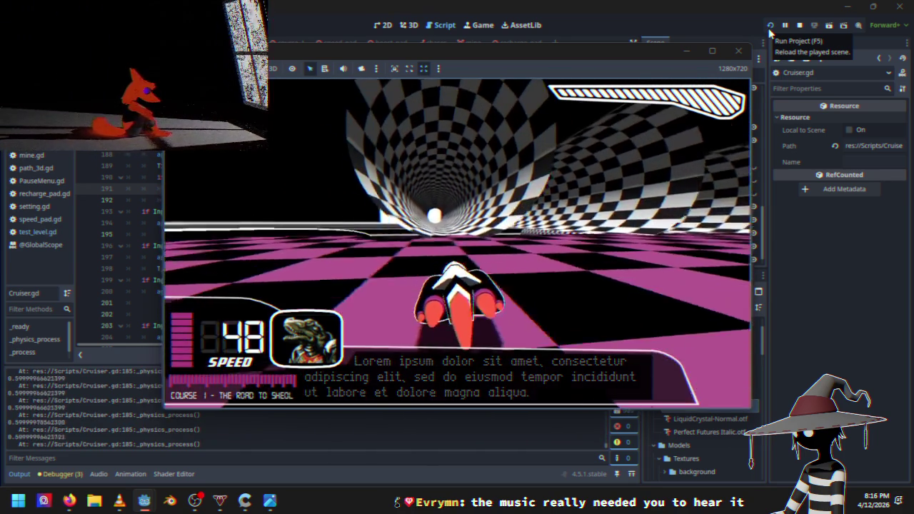
pyautogui.press('Up')
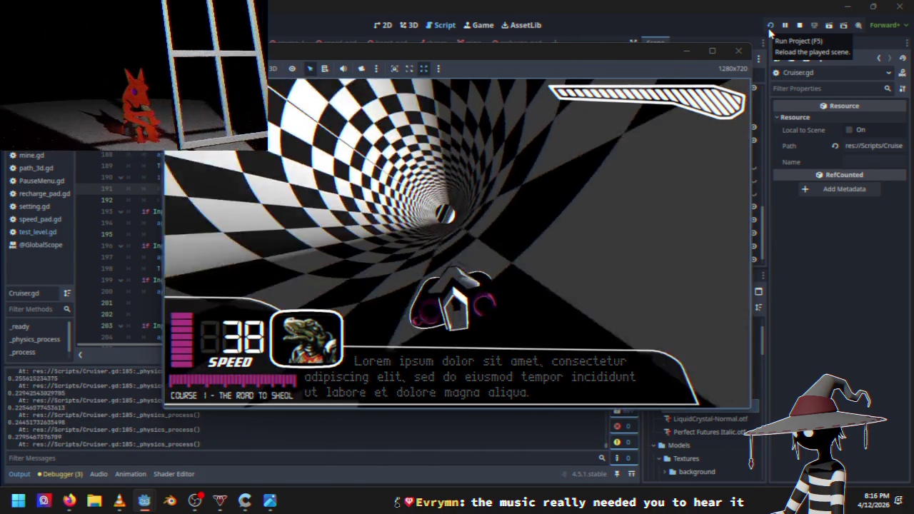
pyautogui.press('Escape')
pyautogui.press('Down')
pyautogui.press('Down')
pyautogui.press('Return')
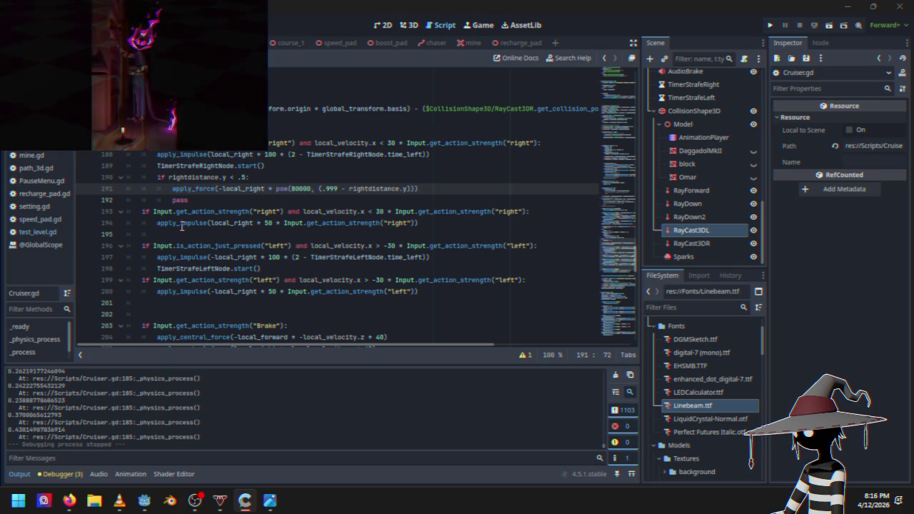
# Change apply_force to apply_impulse on line 191.
pyautogui.click(215, 189)
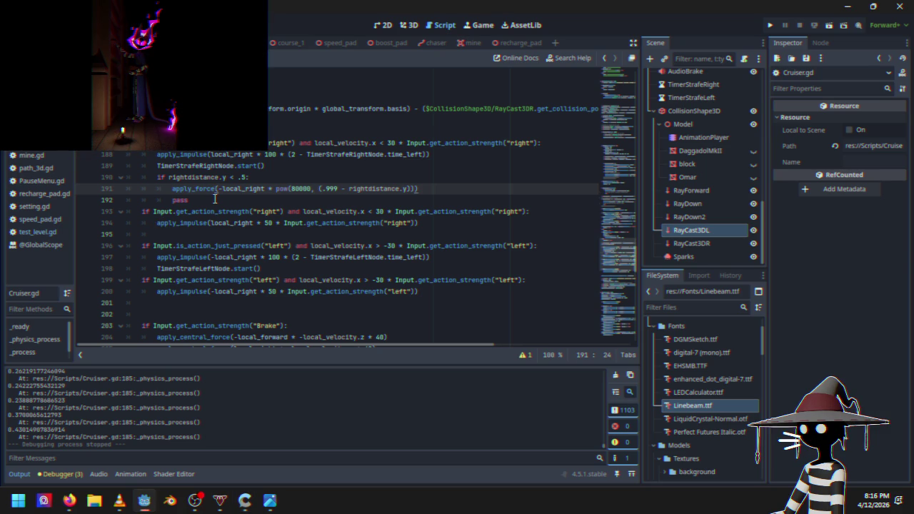
pyautogui.press('BackSpace')
pyautogui.press('BackSpace')
pyautogui.press('BackSpace')
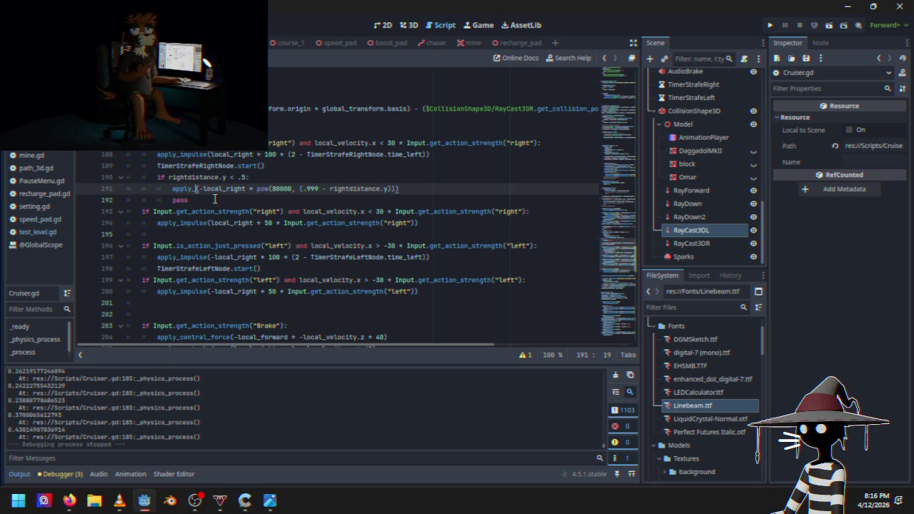
pyautogui.write('impulse')
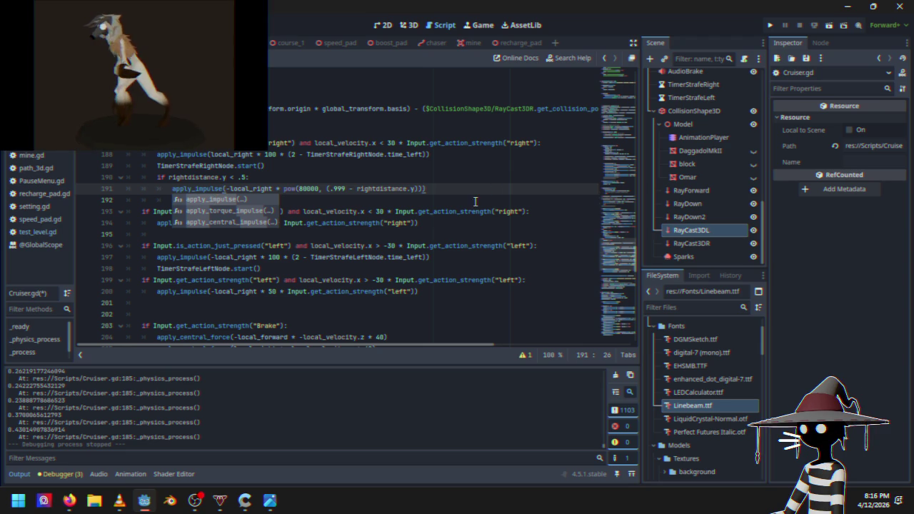
pyautogui.click(473, 193)
# Race Course 1 to test the impulse-based wall push, then quit to desktop.
pyautogui.click(770, 25)
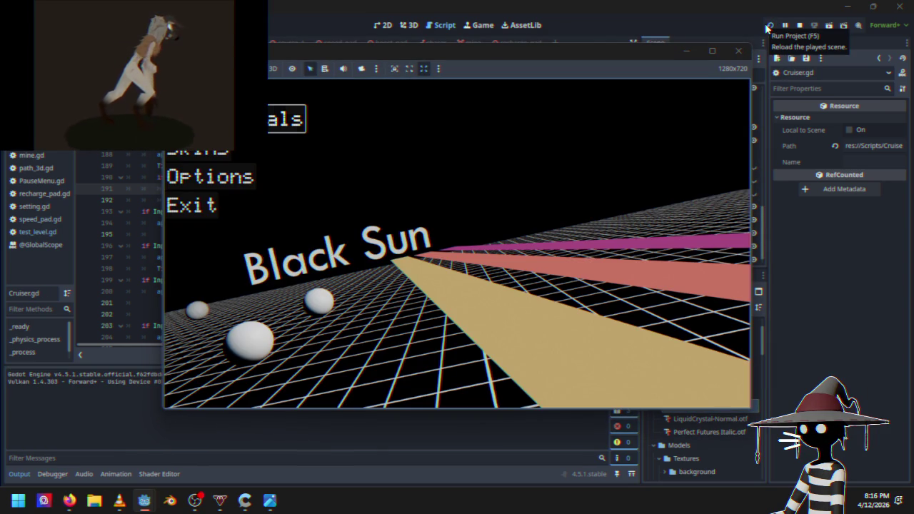
pyautogui.press('Return')
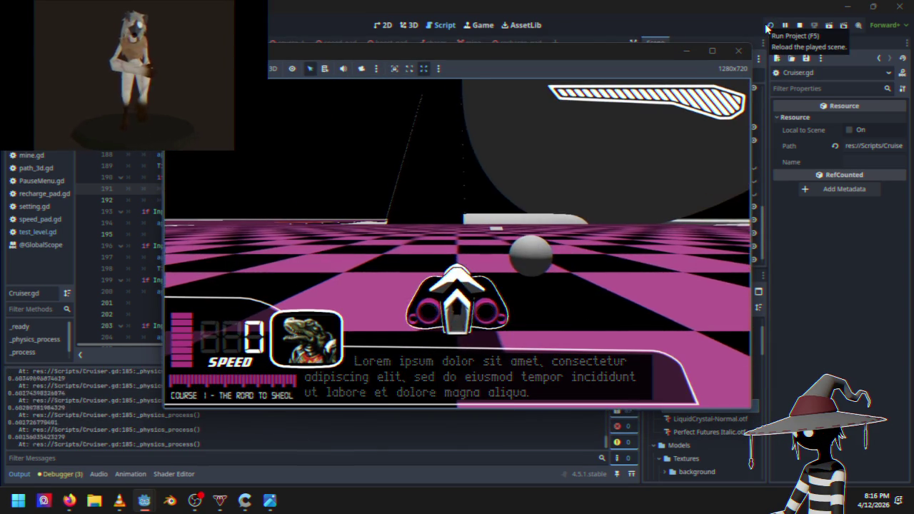
pyautogui.press('w')
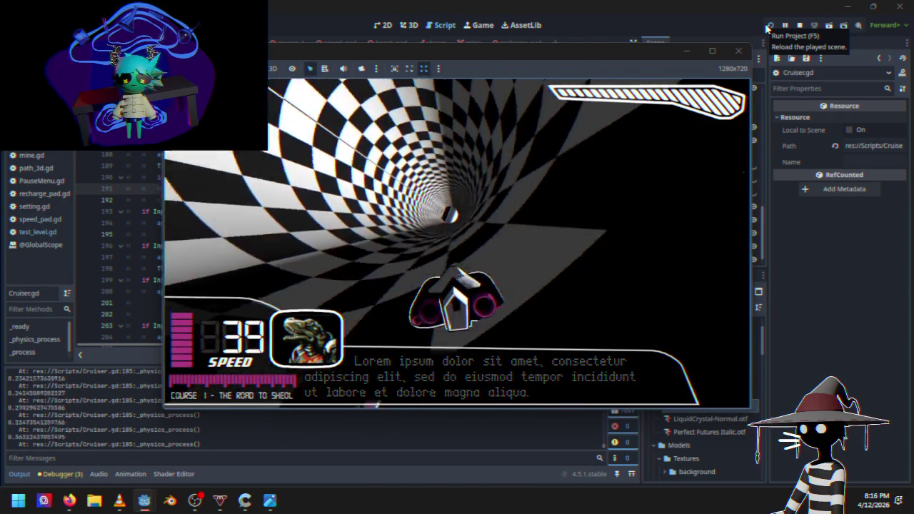
pyautogui.press('Escape')
pyautogui.press('Down')
pyautogui.press('Return')
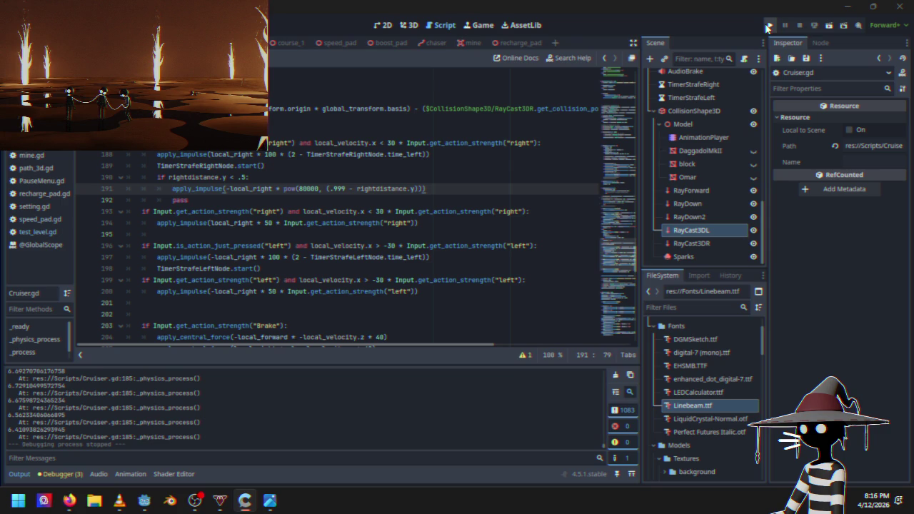
# Rewrite line 191 without pow as apply_impulse(-local_right * 80000 * (1.0 - rightdistance.y)).
pyautogui.doubleClick(294, 189)
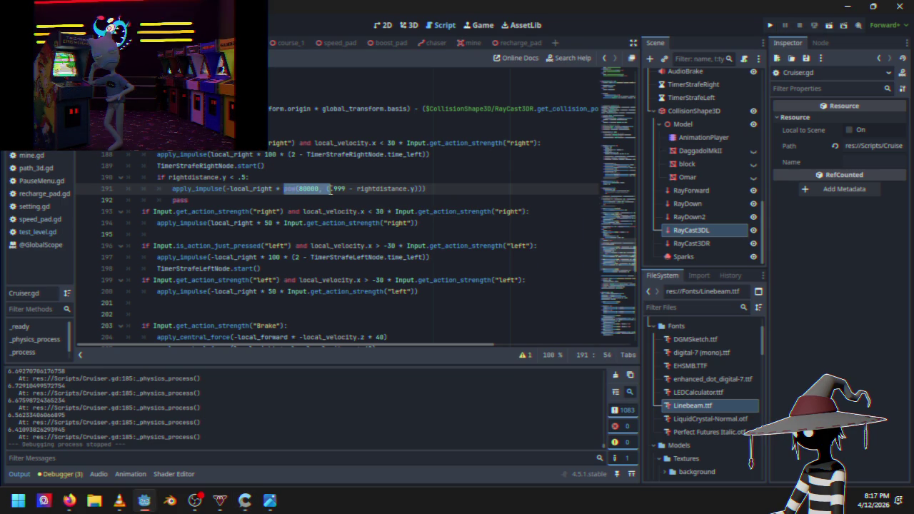
pyautogui.hotkey('ctrl', 'z')
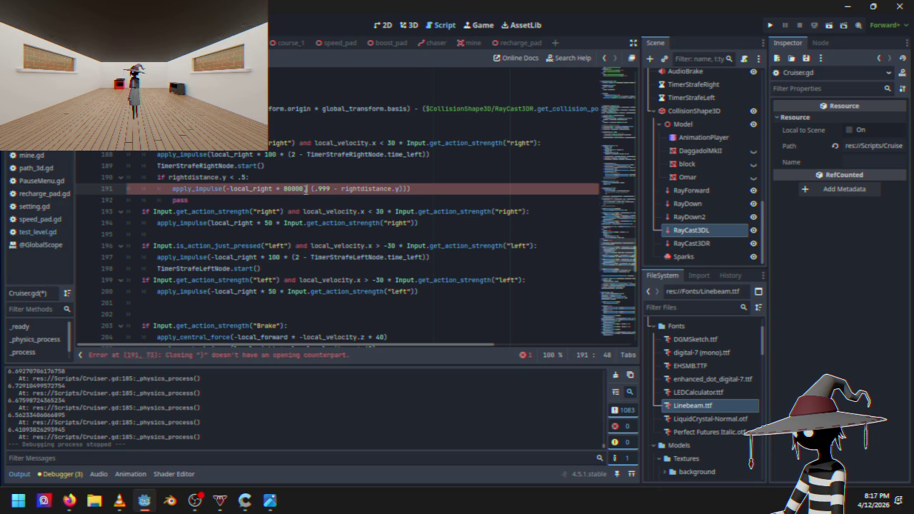
pyautogui.click(305, 189)
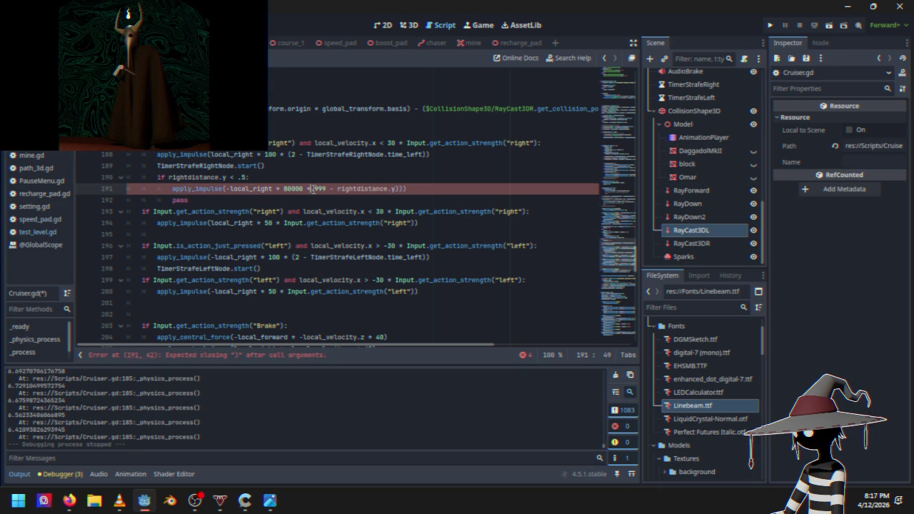
pyautogui.write('(1')
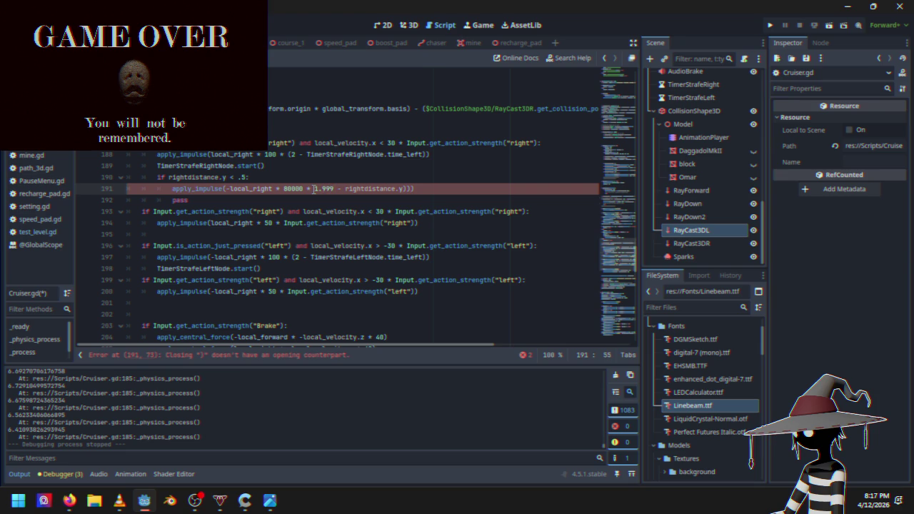
pyautogui.press('BackSpace')
pyautogui.press('BackSpace')
pyautogui.press('BackSpace')
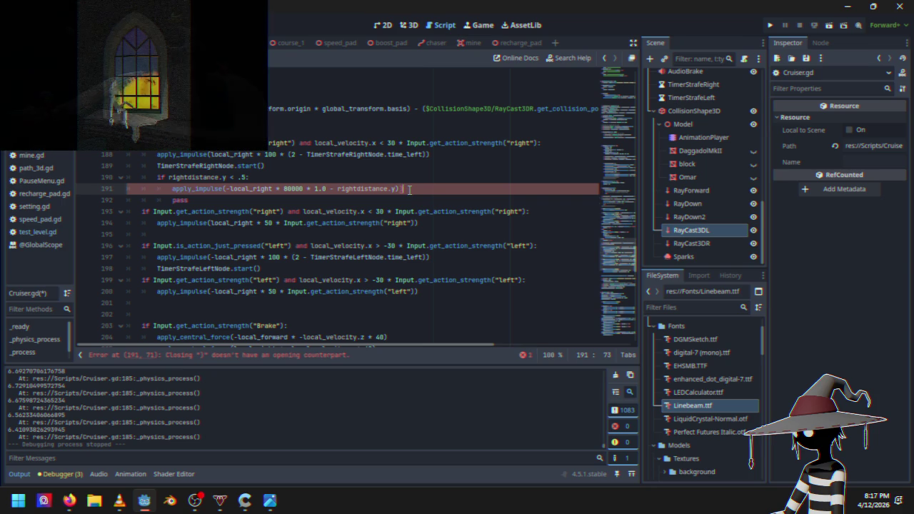
pyautogui.press('BackSpace')
pyautogui.write('(')
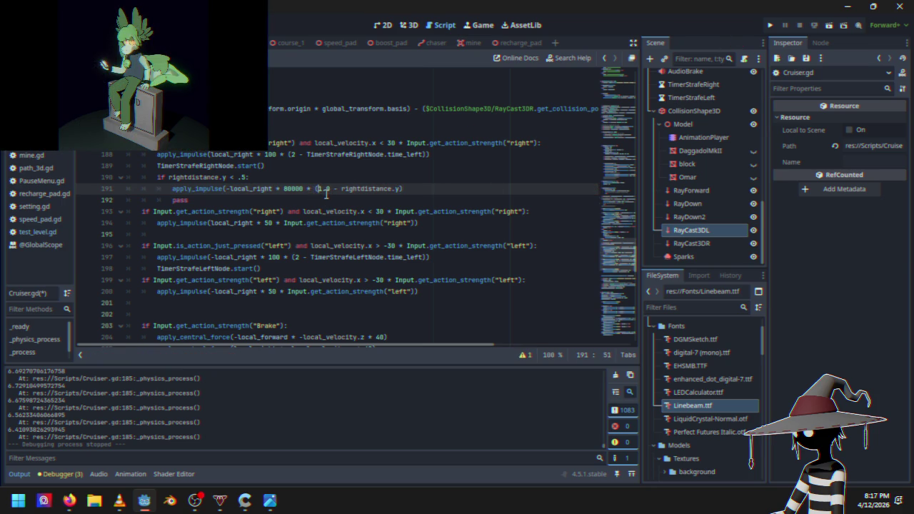
pyautogui.press('BackSpace')
pyautogui.write('{')
pyautogui.click(427, 189)
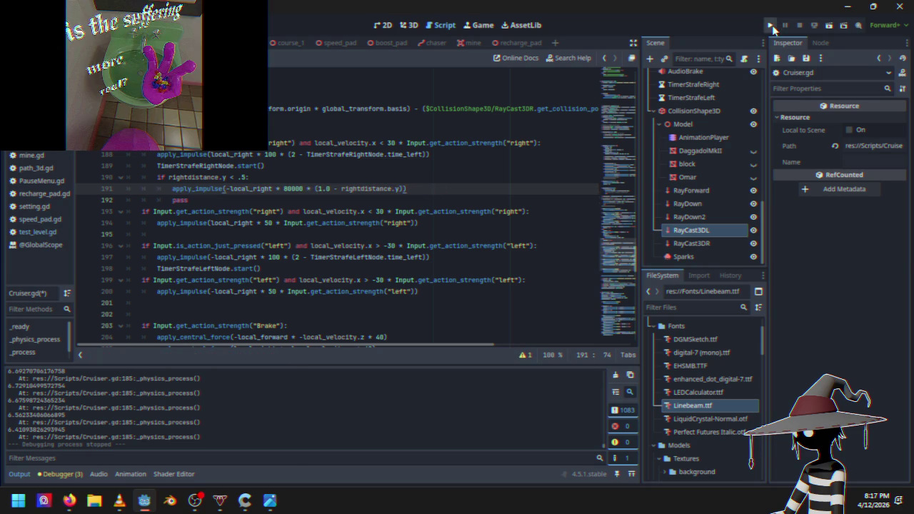
# Race Course 1 with the linear 80000 impulse, then quit back to the editor.
pyautogui.click(772, 27)
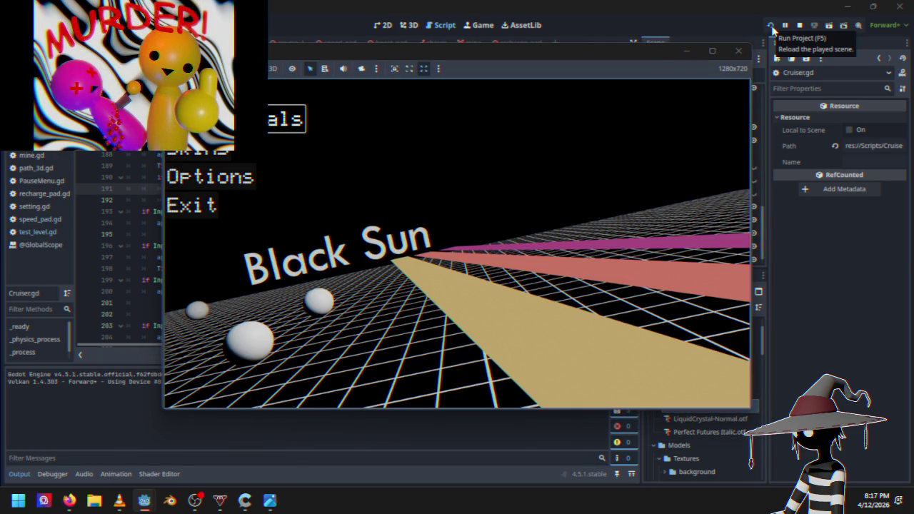
pyautogui.press('Return')
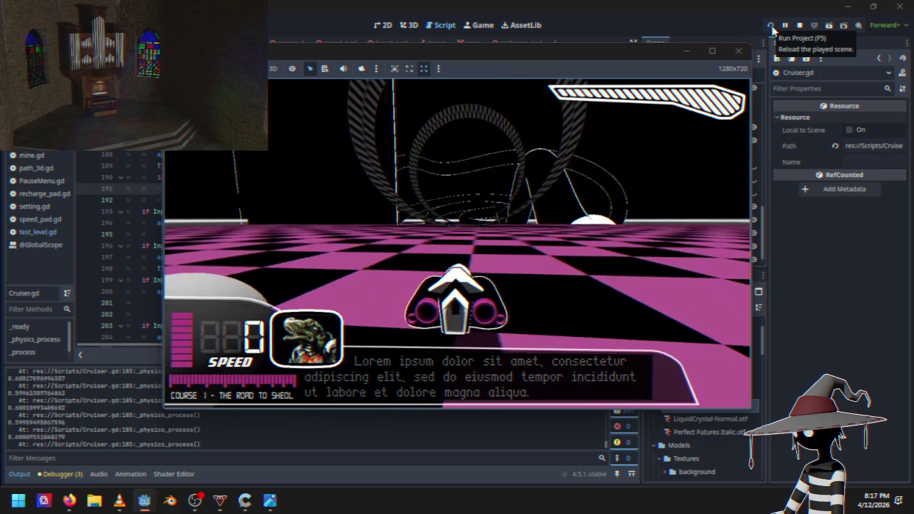
pyautogui.press('w')
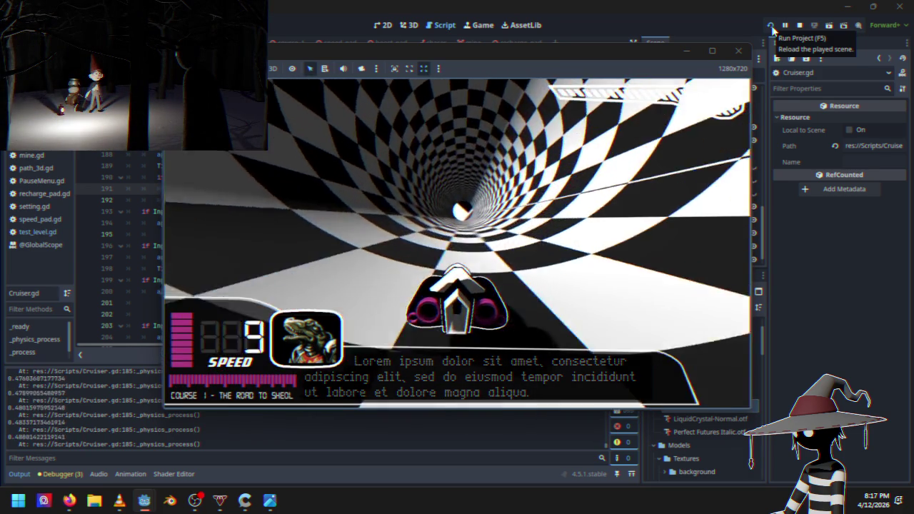
pyautogui.press('Escape')
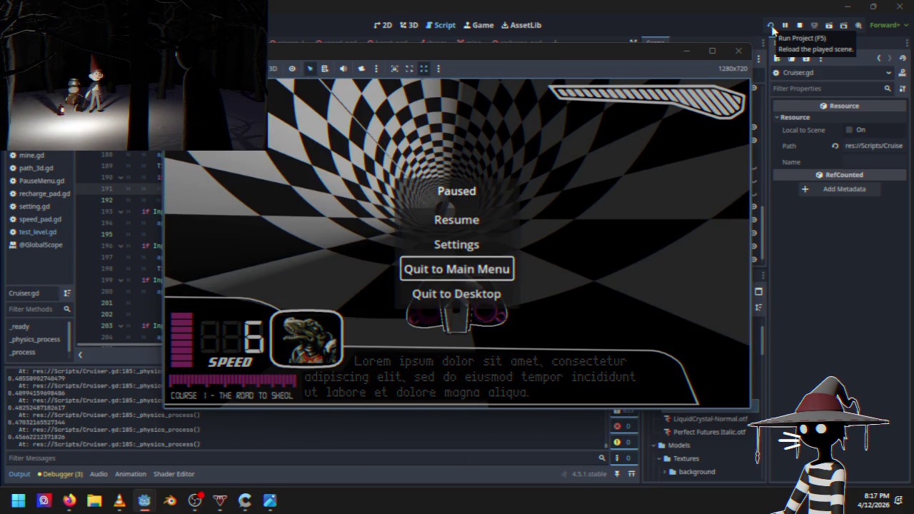
pyautogui.press('Down')
pyautogui.press('Return')
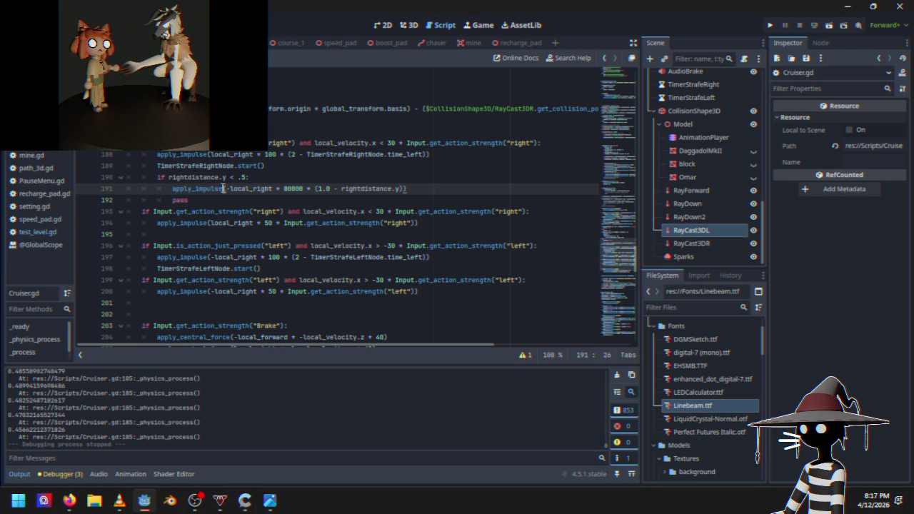
pyautogui.press('Left')
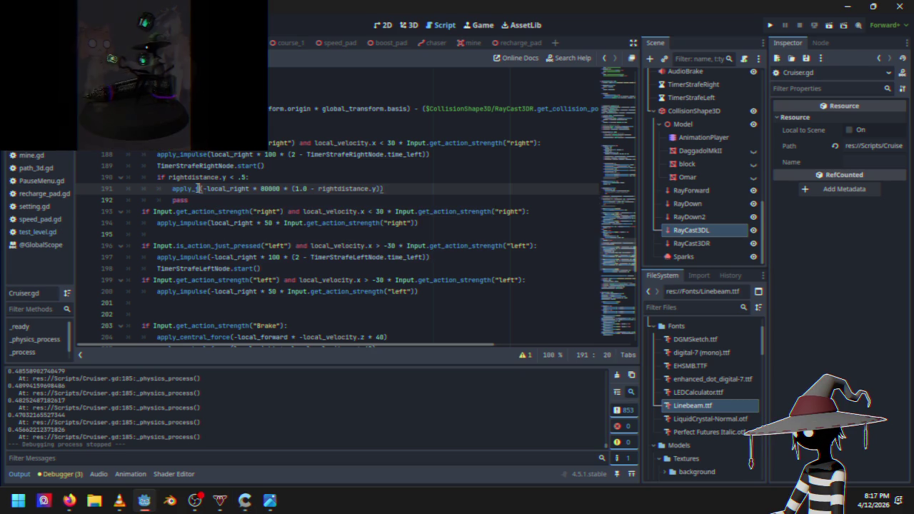
# Switch line 191 back to apply_force and lower 80000 to 8000.
pyautogui.write('force')
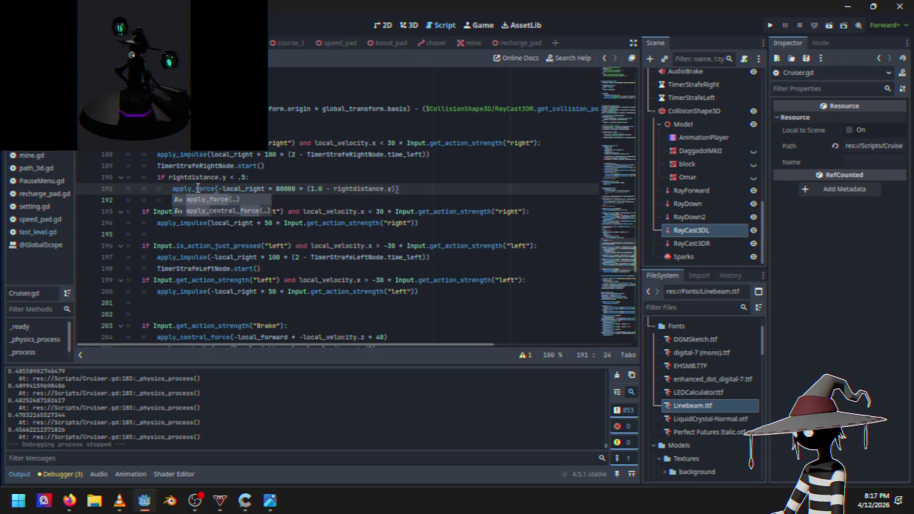
pyautogui.click(288, 189)
pyautogui.press('BackSpace')
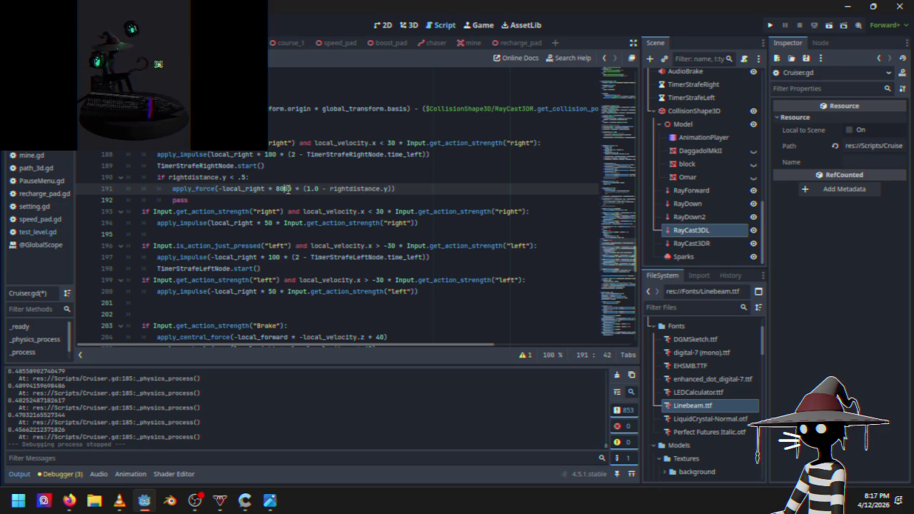
# Drive the 8000-force version through Course 1's checkered tunnel, then quit to desktop.
pyautogui.click(770, 26)
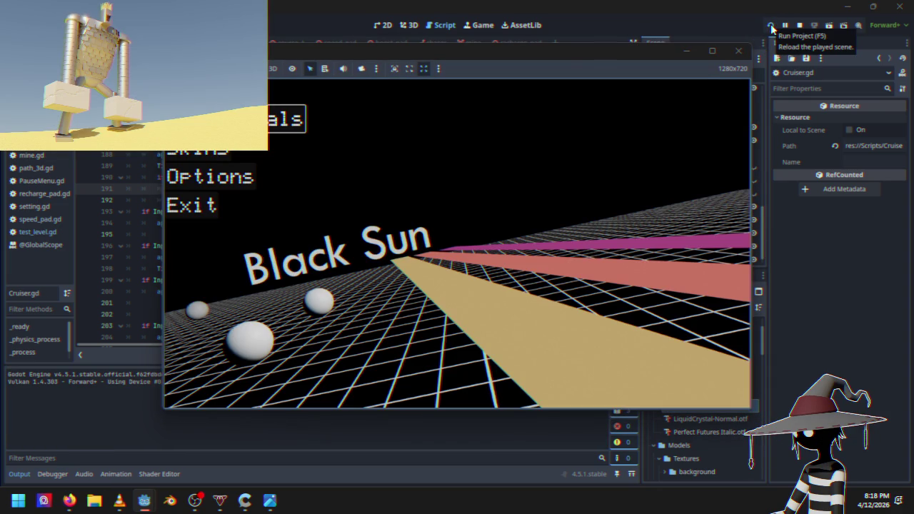
pyautogui.press('Return')
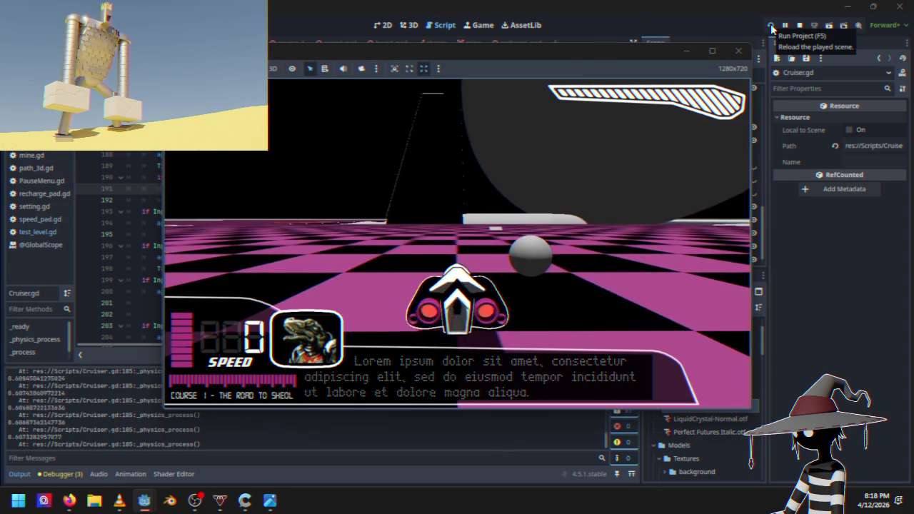
pyautogui.press('w')
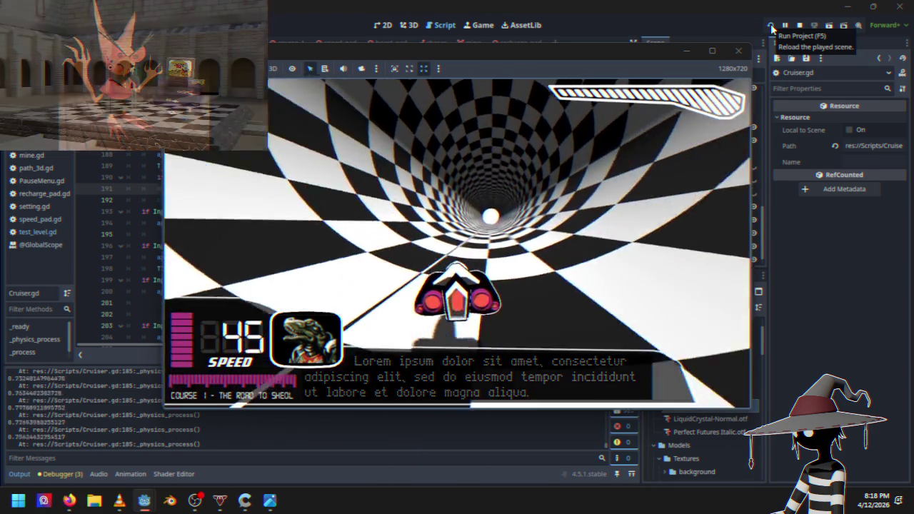
pyautogui.press('w')
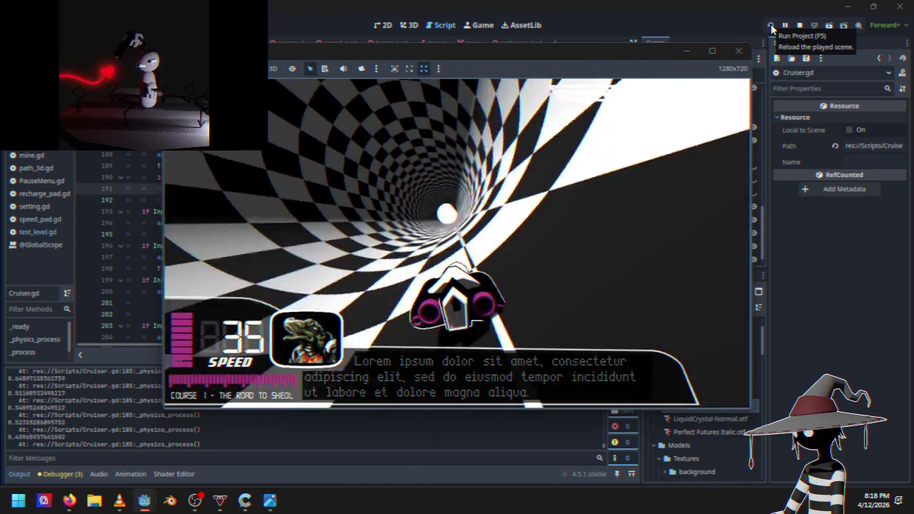
pyautogui.press('Escape')
pyautogui.press('Down')
pyautogui.press('Down')
pyautogui.press('Return')
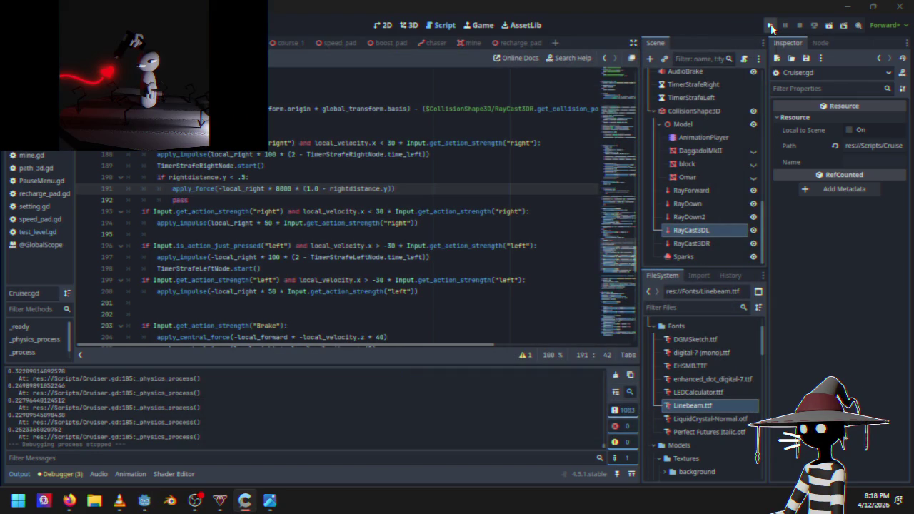
# Raise the line 191 force from 8000 to 15000, race Course 1, then quit.
pyautogui.click(279, 188)
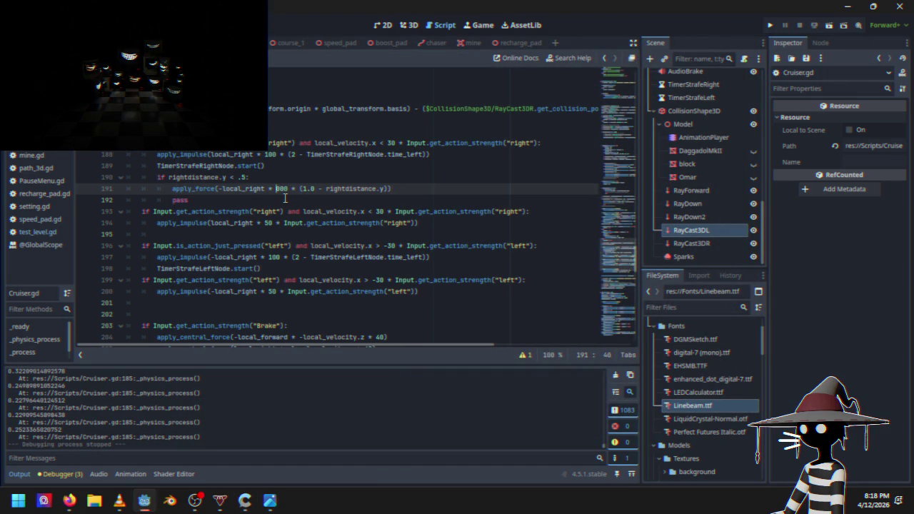
pyautogui.write('15')
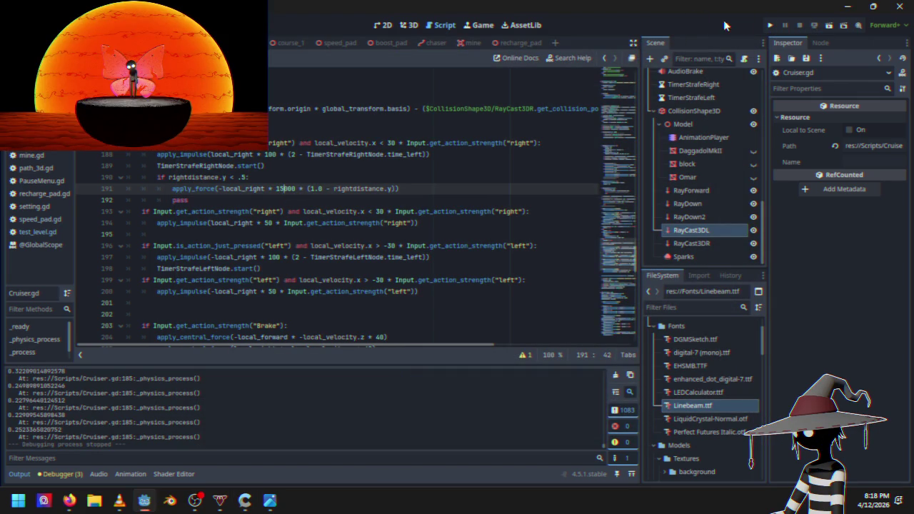
pyautogui.click(768, 27)
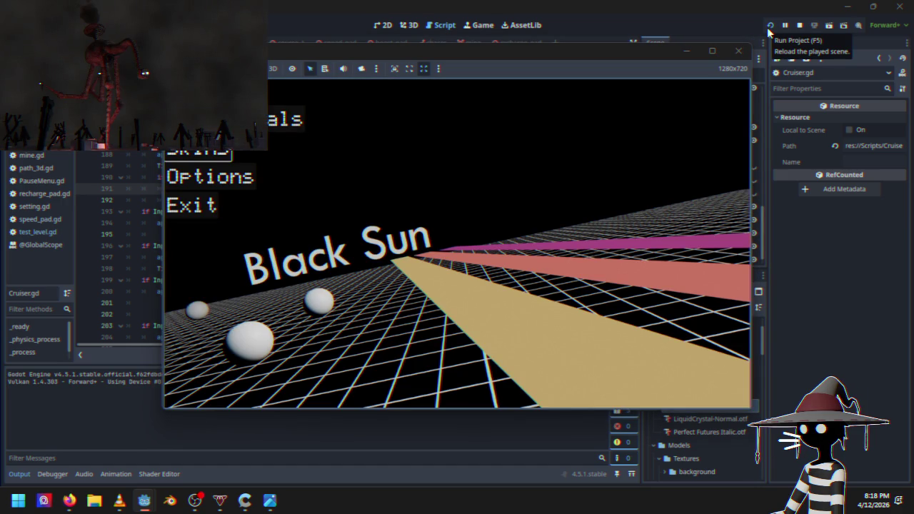
pyautogui.press('Up')
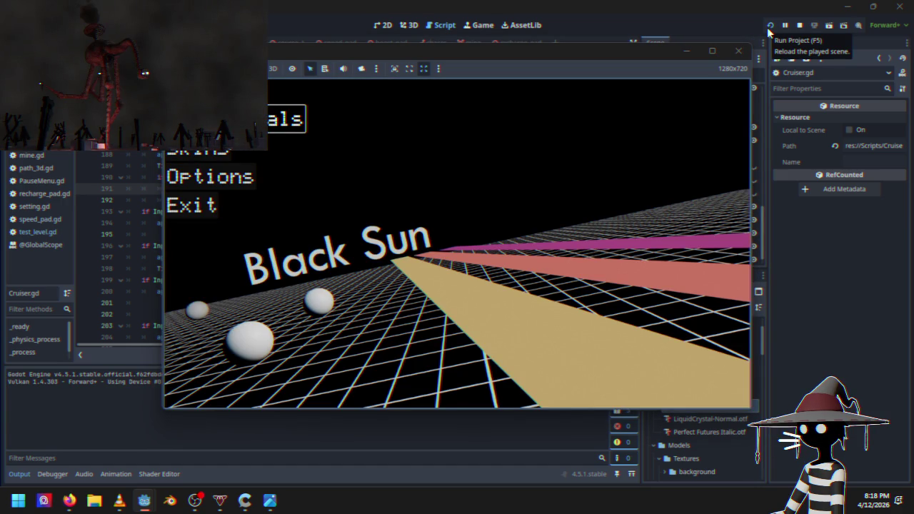
pyautogui.press('Return')
pyautogui.press('Up')
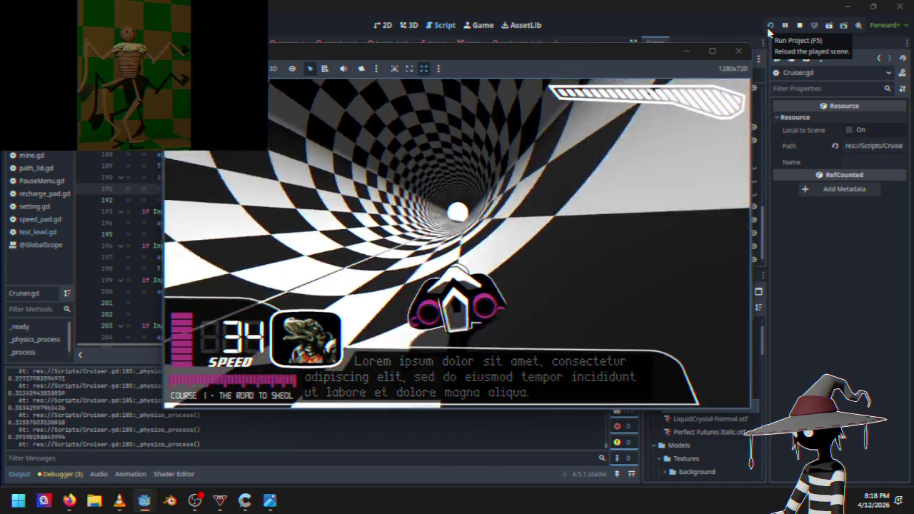
pyautogui.press('Escape')
pyautogui.press('Down')
pyautogui.press('Down')
pyautogui.press('Down')
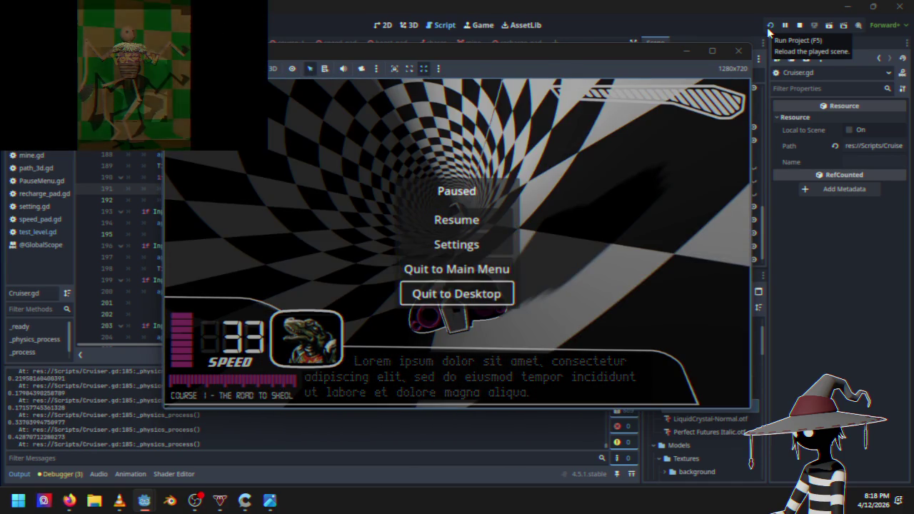
pyautogui.press('Return')
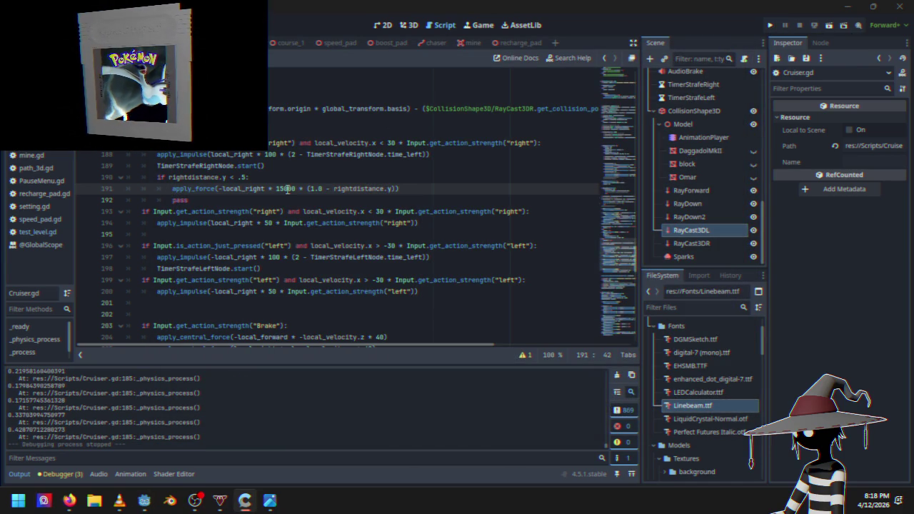
# Edit the force digits on line 191, then drive Course 1 through the tunnel and quit.
pyautogui.press('BackSpace')
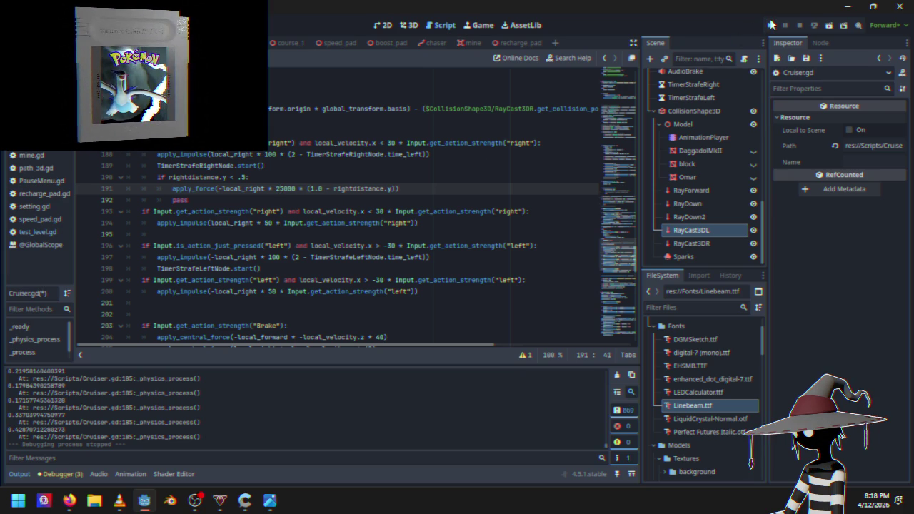
pyautogui.click(770, 25)
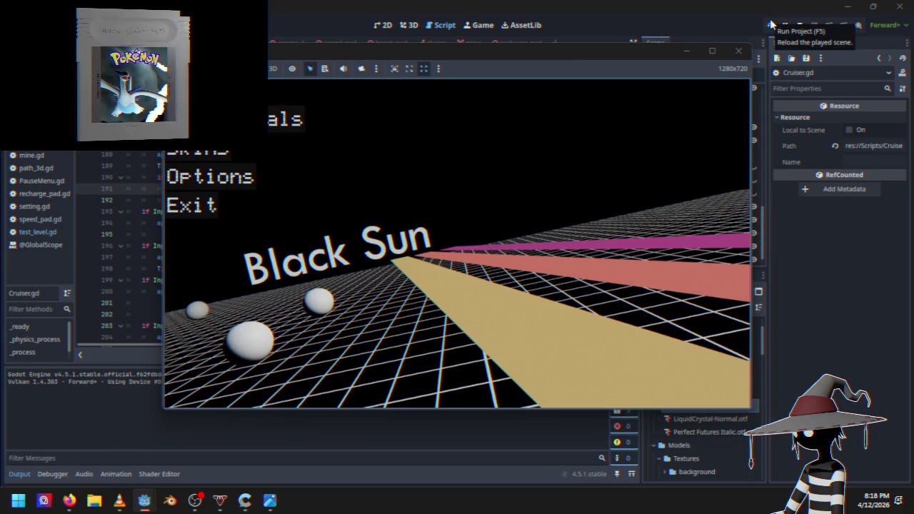
pyautogui.press('Return')
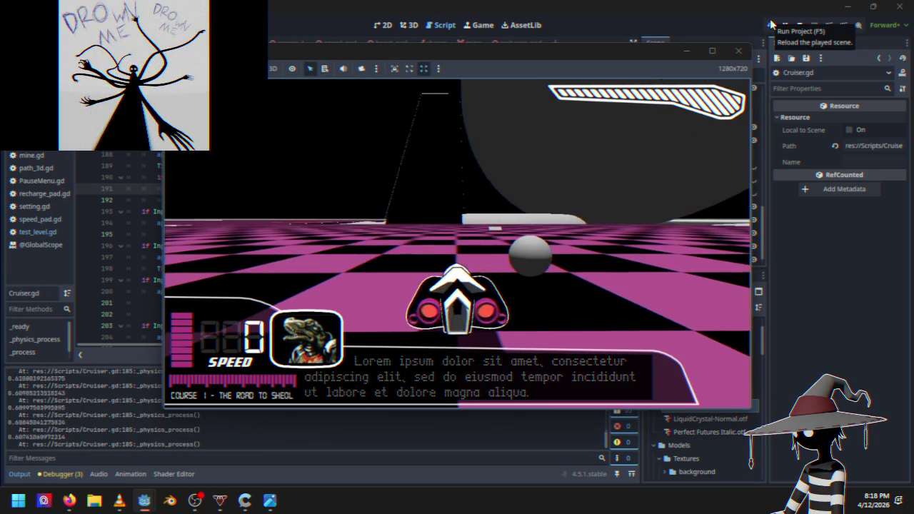
pyautogui.press('w')
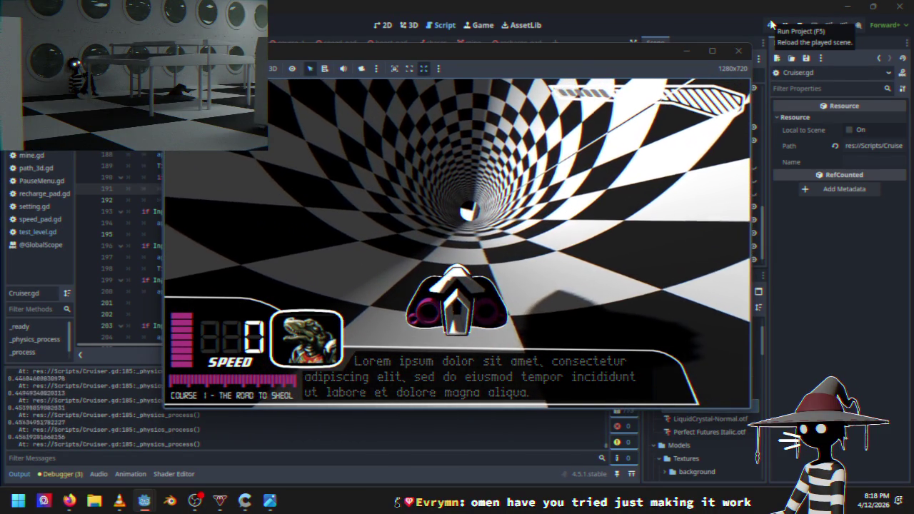
pyautogui.press('w')
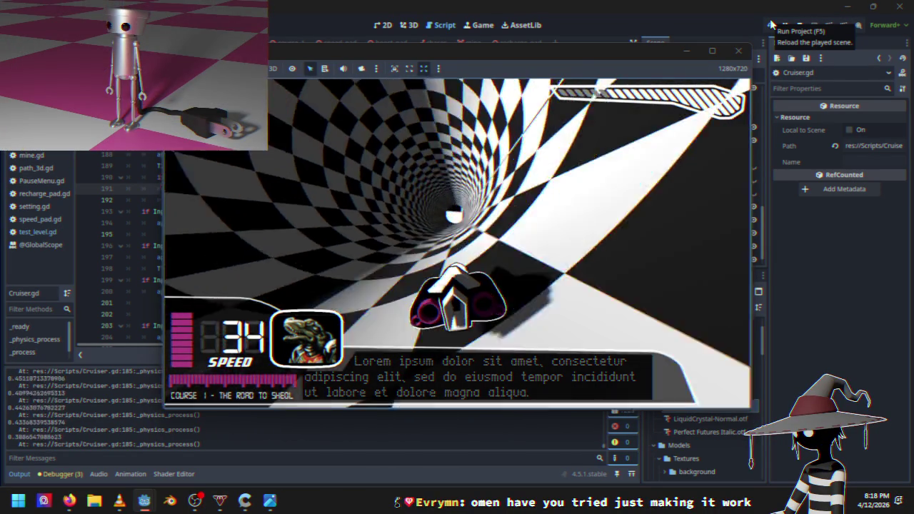
pyautogui.press('Escape')
pyautogui.press('Down')
pyautogui.press('Down')
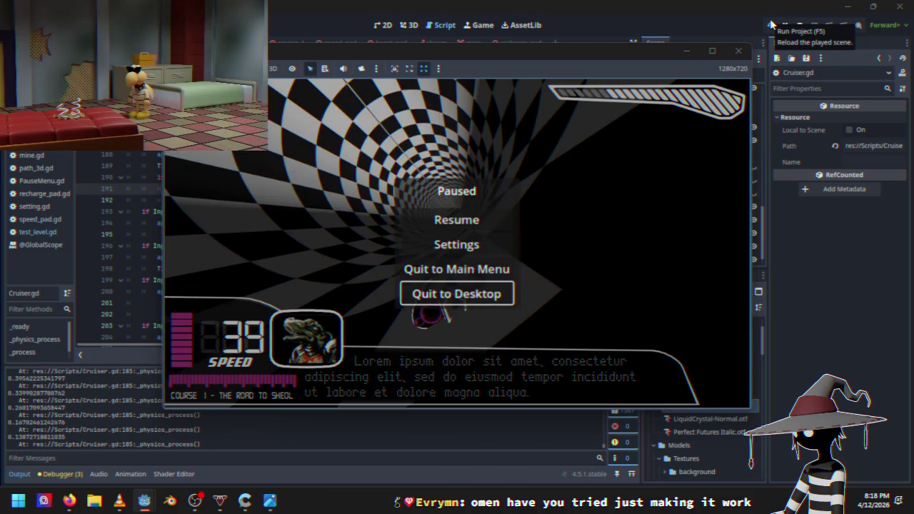
pyautogui.press('Return')
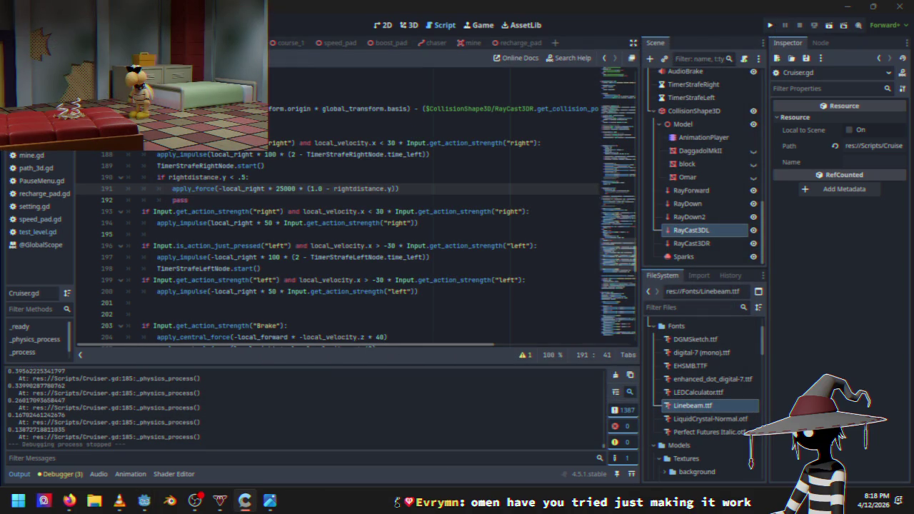
# Set the force to 45000 and drive through and out of the checkered tunnel before quitting.
pyautogui.press('BackSpace')
pyautogui.write('4')
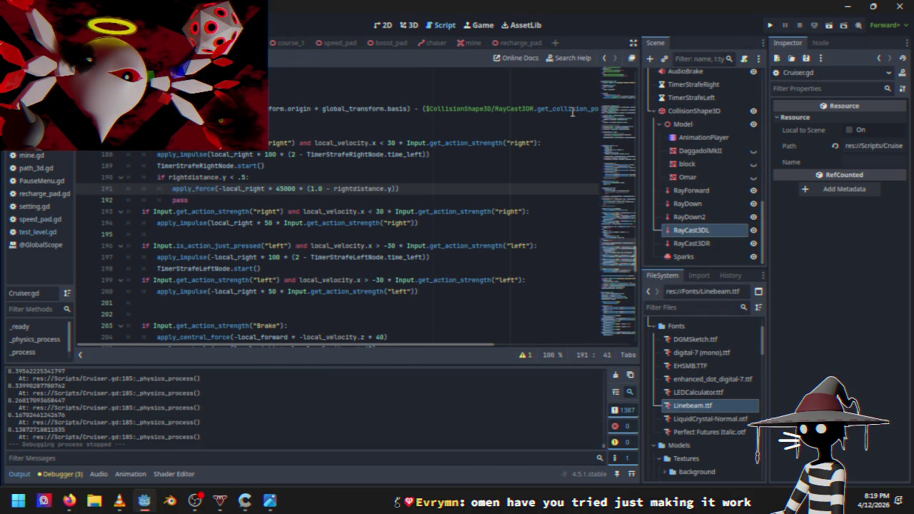
pyautogui.click(828, 25)
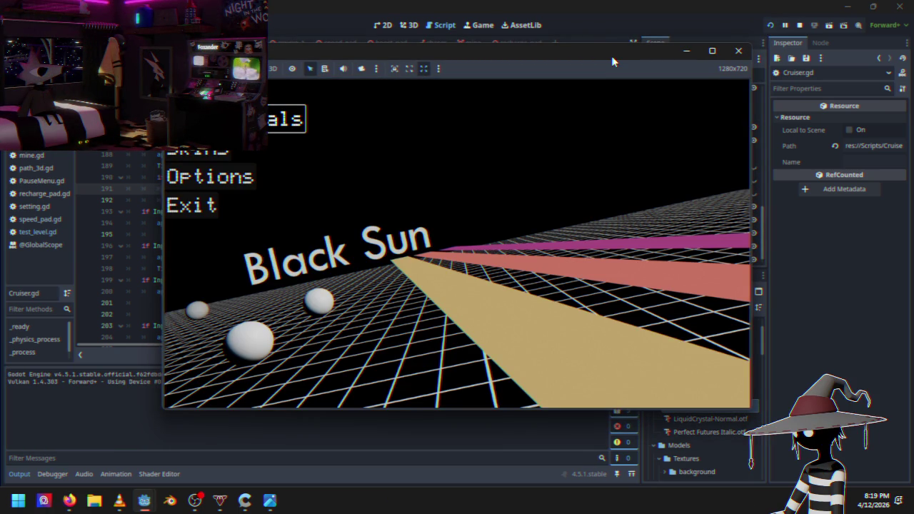
pyautogui.press('Return')
pyautogui.press('w')
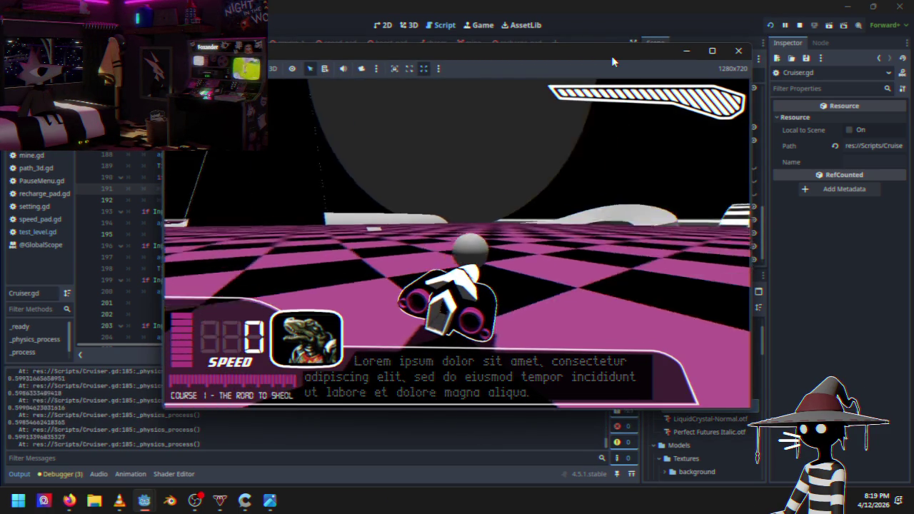
pyautogui.press('w')
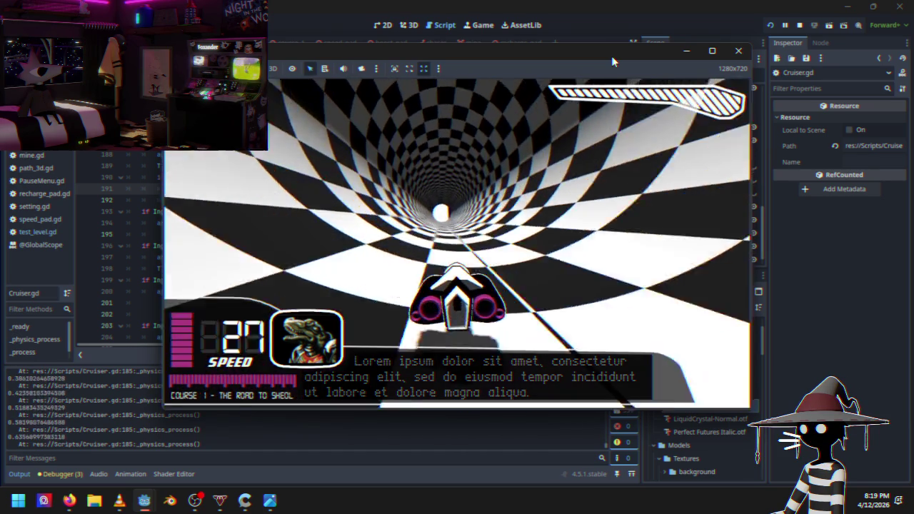
pyautogui.press('w')
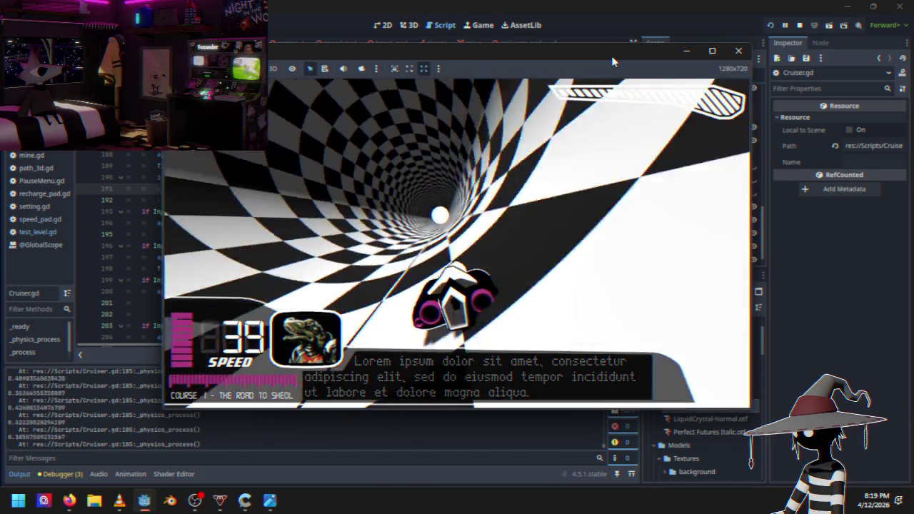
pyautogui.press('w')
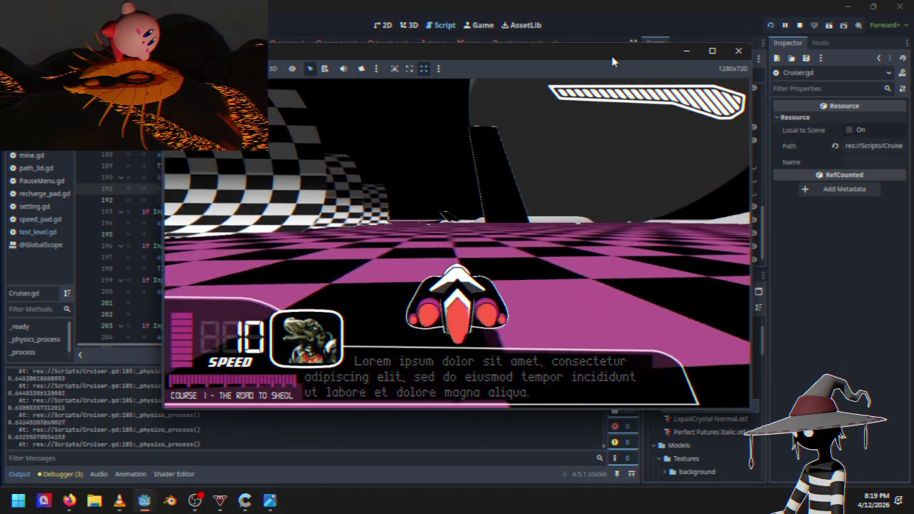
pyautogui.press('w')
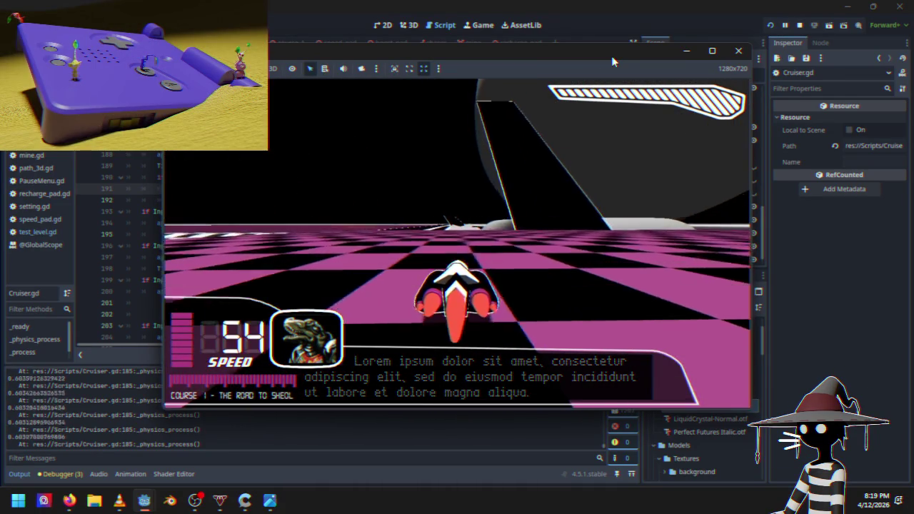
pyautogui.press('Escape')
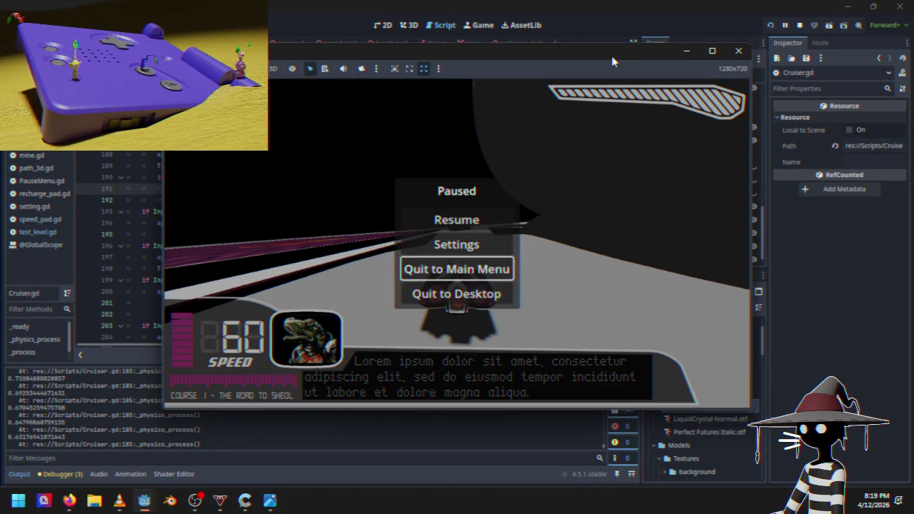
pyautogui.hotkey('alt', 'F4')
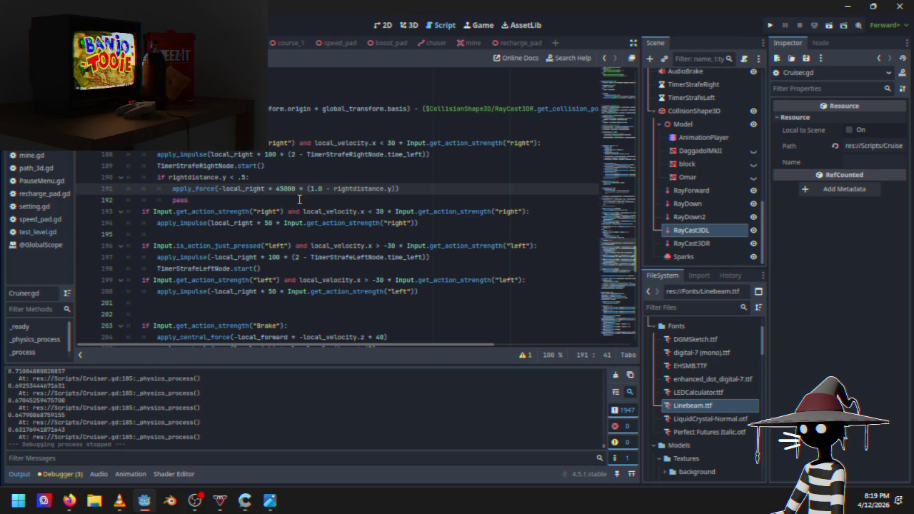
# Set the force to 85000 and drive the tunnel strafing right, then quit to desktop.
pyautogui.press('BackSpace')
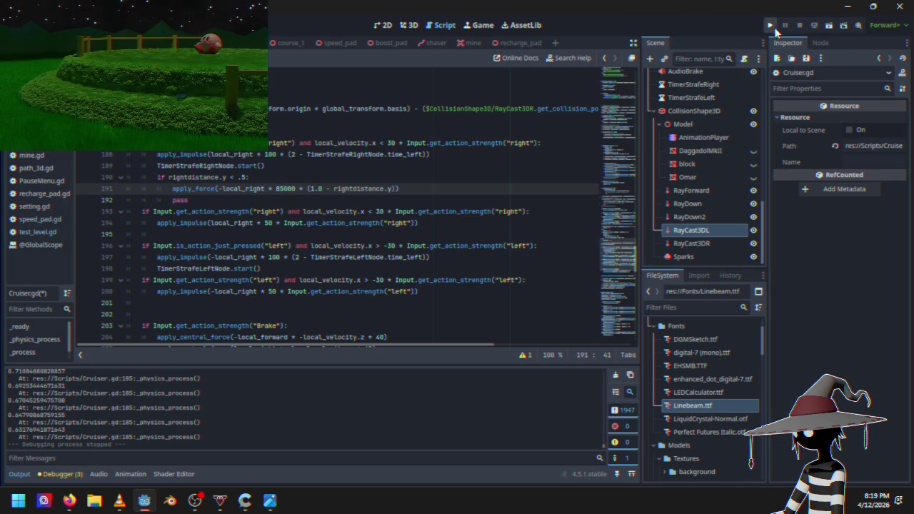
pyautogui.click(770, 25)
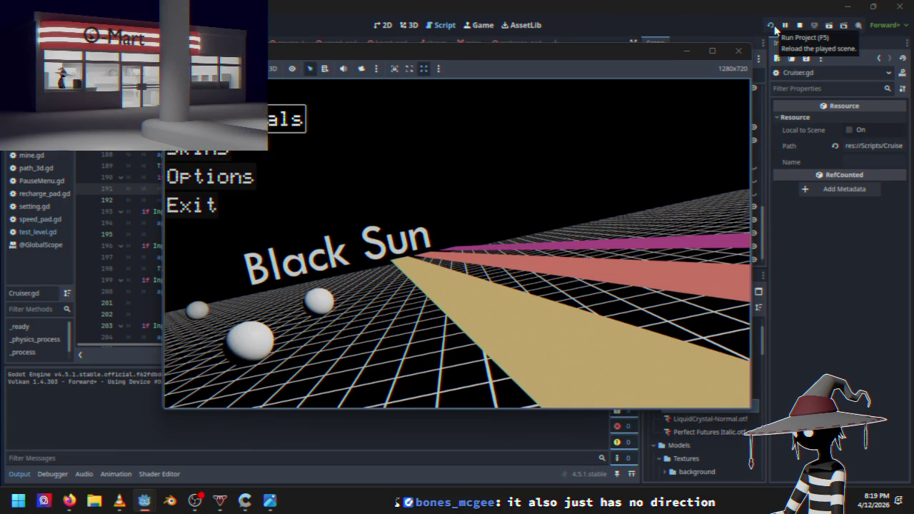
pyautogui.press('Return')
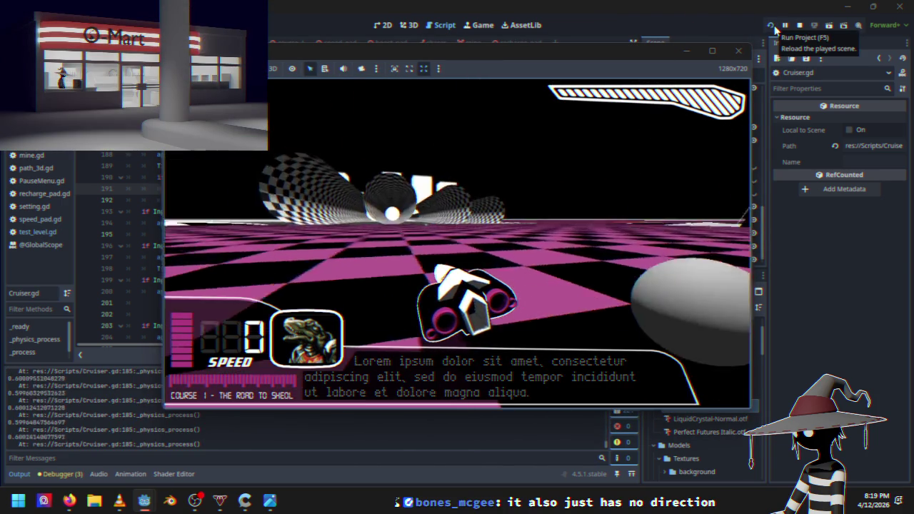
pyautogui.press('w')
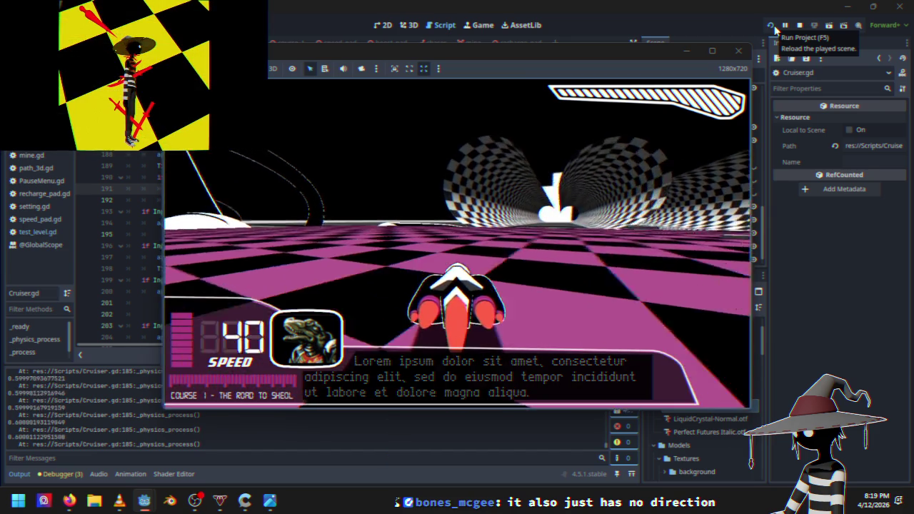
pyautogui.press('d')
pyautogui.press('a')
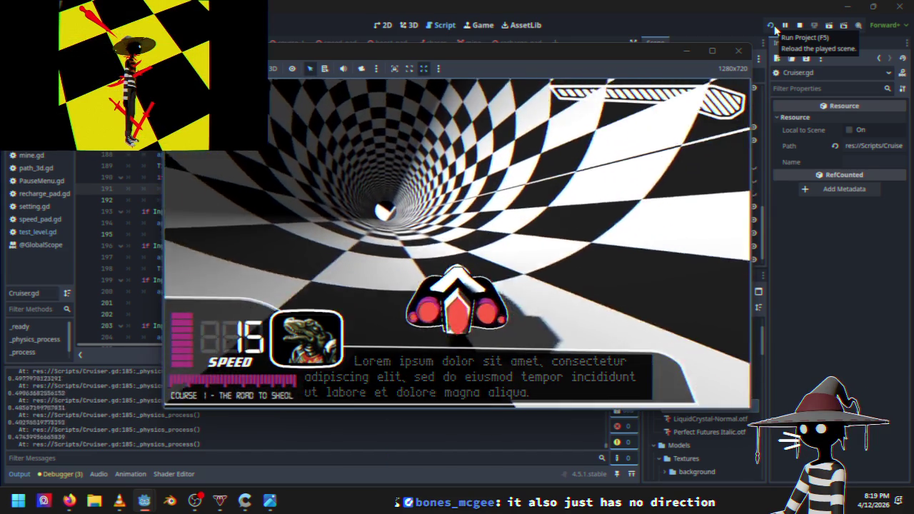
pyautogui.press('w')
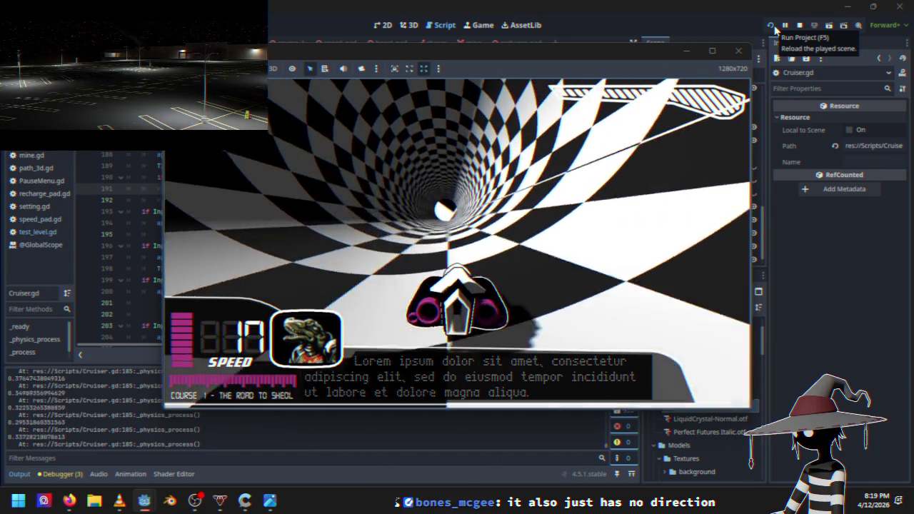
pyautogui.press('w')
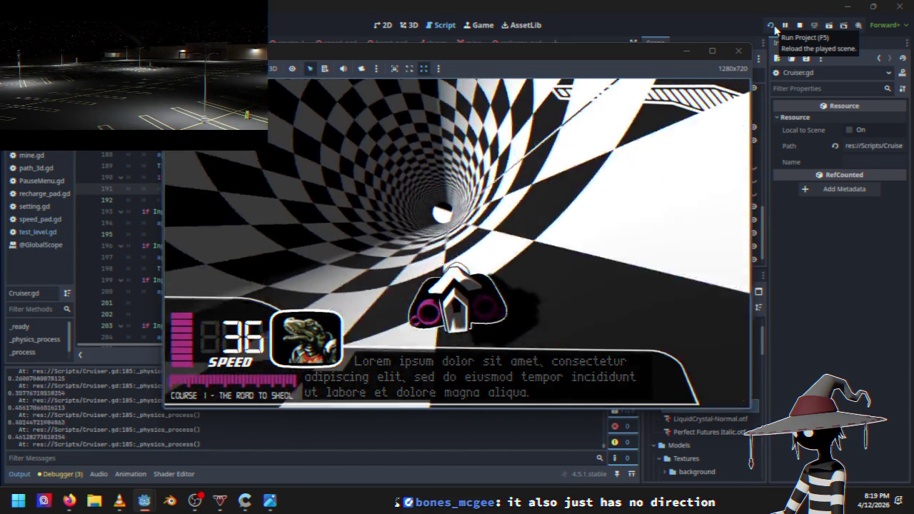
pyautogui.press('w')
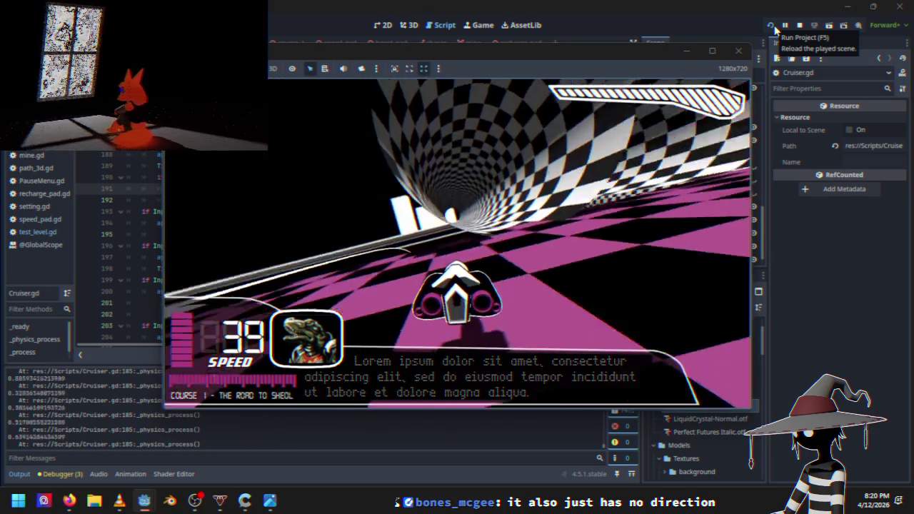
pyautogui.press('Escape')
pyautogui.press('Down')
pyautogui.press('Down')
pyautogui.press('Down')
pyautogui.press('Return')
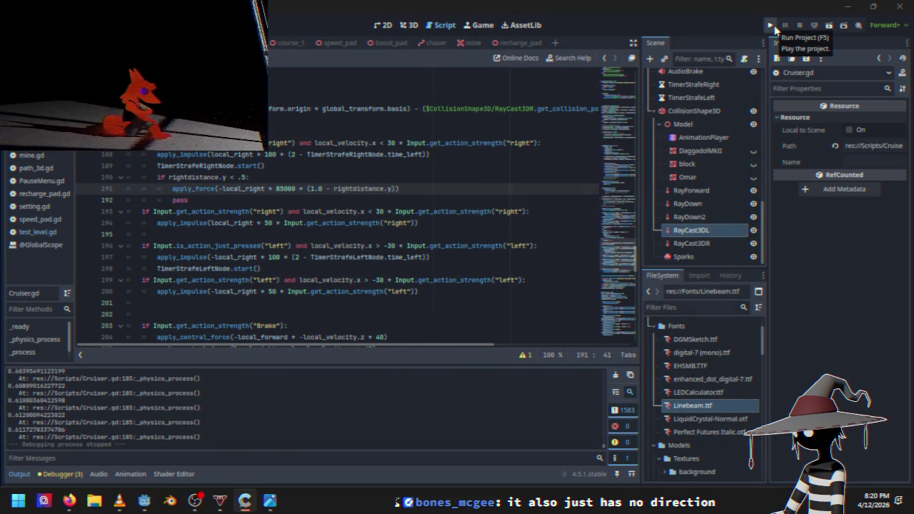
# Change line 191 to apply_impulse with a multiplier of 100 instead of 85000.
pyautogui.click(216, 189)
pyautogui.press('BackSpace')
pyautogui.press('BackSpace')
pyautogui.press('BackSpace')
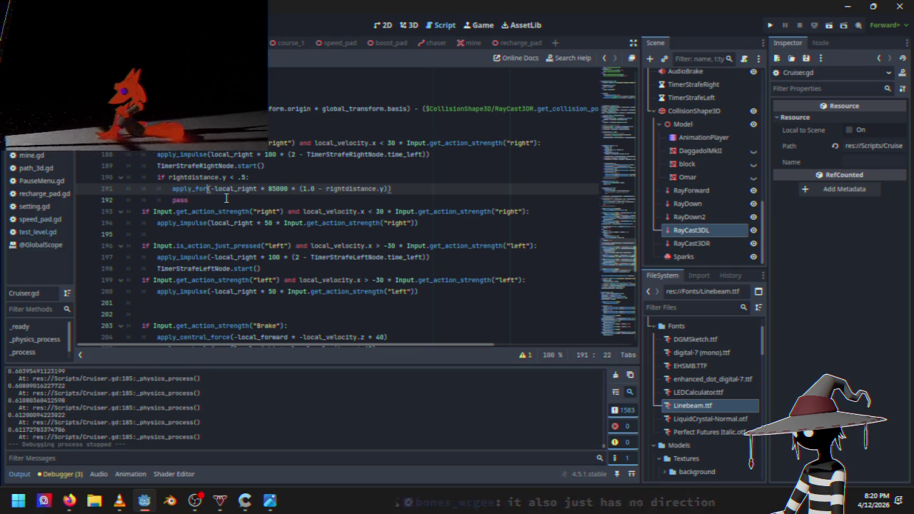
pyautogui.press('BackSpace')
pyautogui.write('impu')
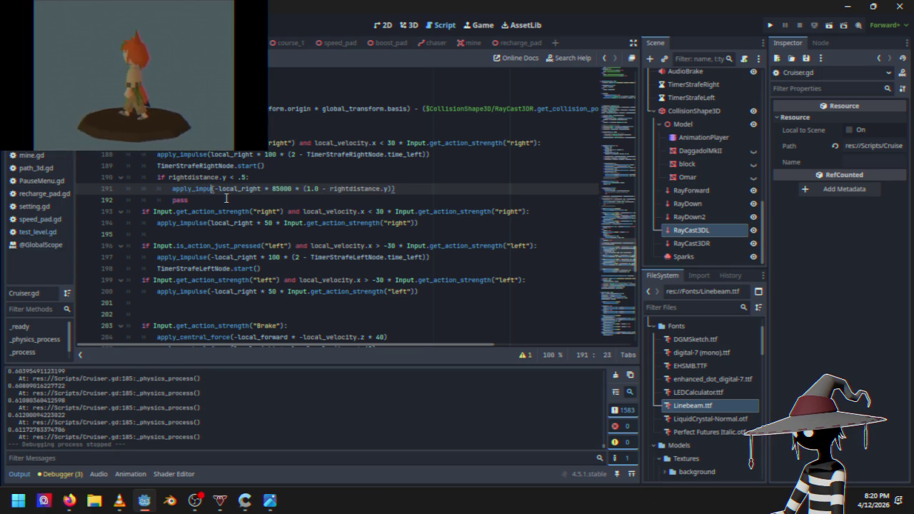
pyautogui.write('lse')
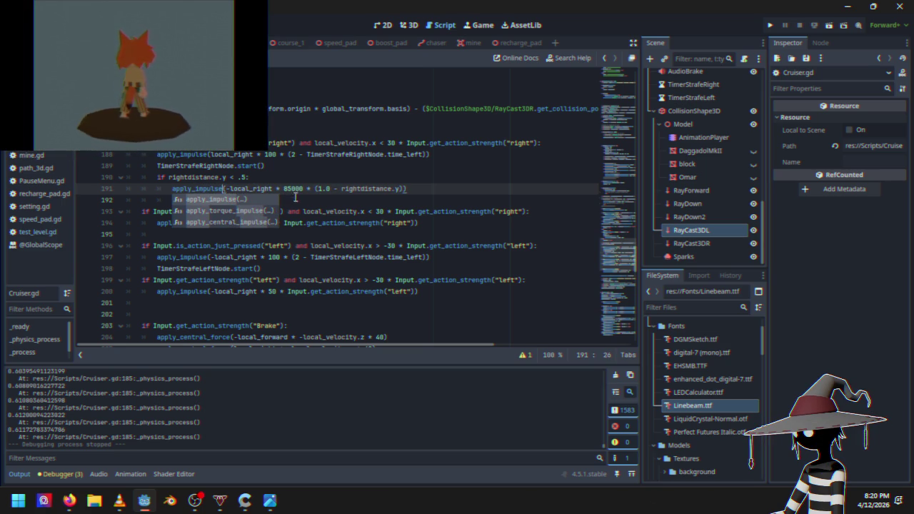
pyautogui.moveTo(305, 191); pyautogui.dragTo(288, 193)
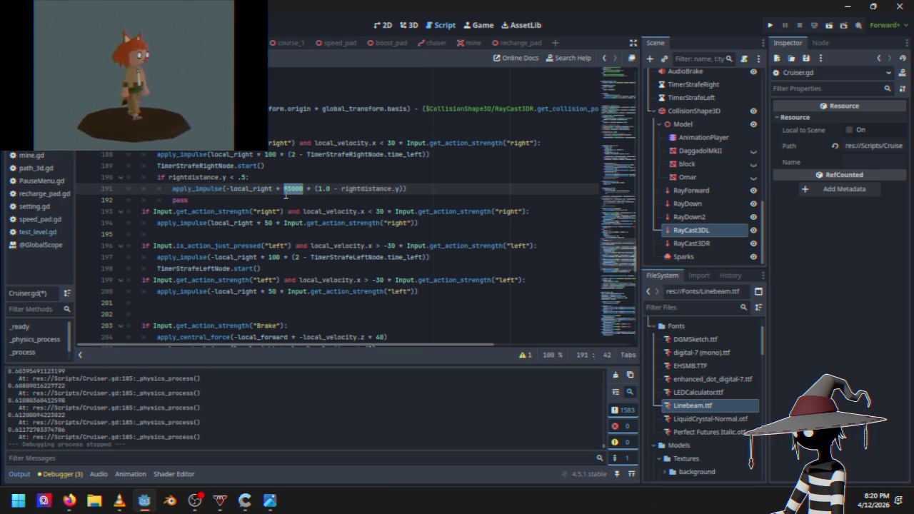
pyautogui.write('10')
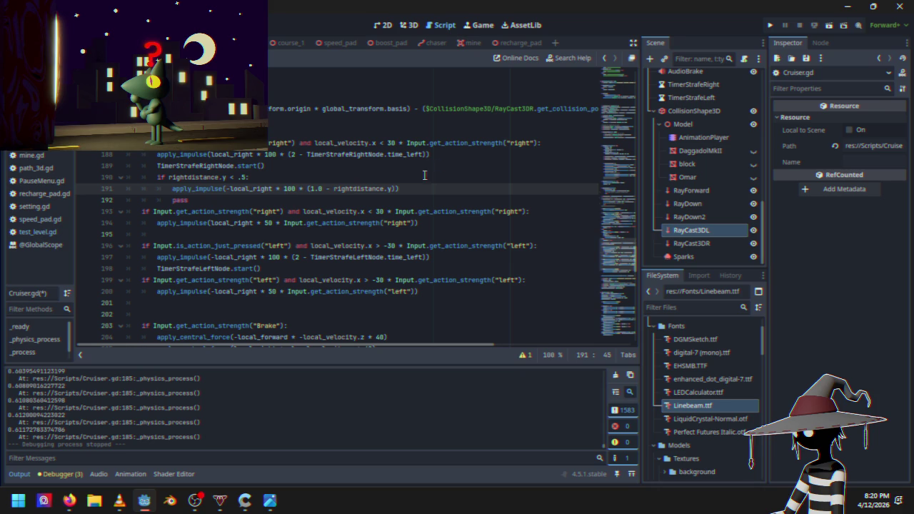
# Play-test the impulse through the checkered tunnel, then quit to desktop.
pyautogui.click(770, 26)
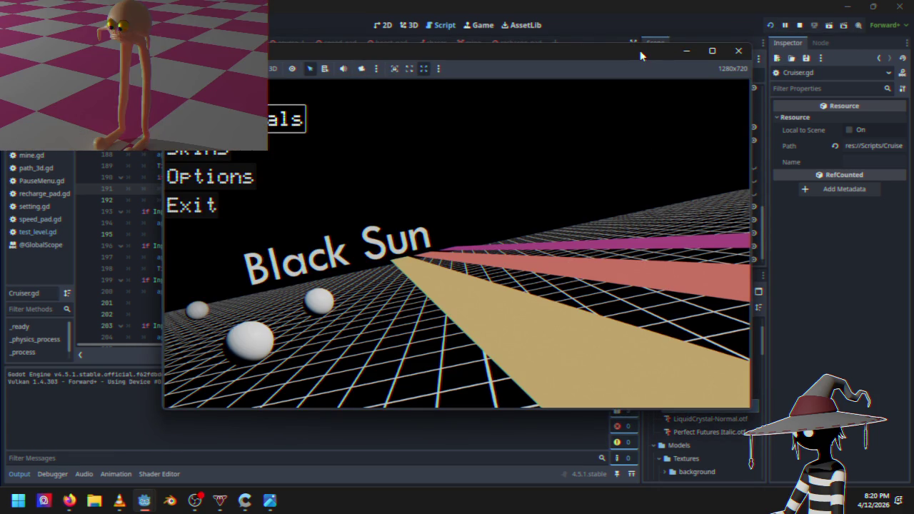
pyautogui.press('Return')
pyautogui.press('w')
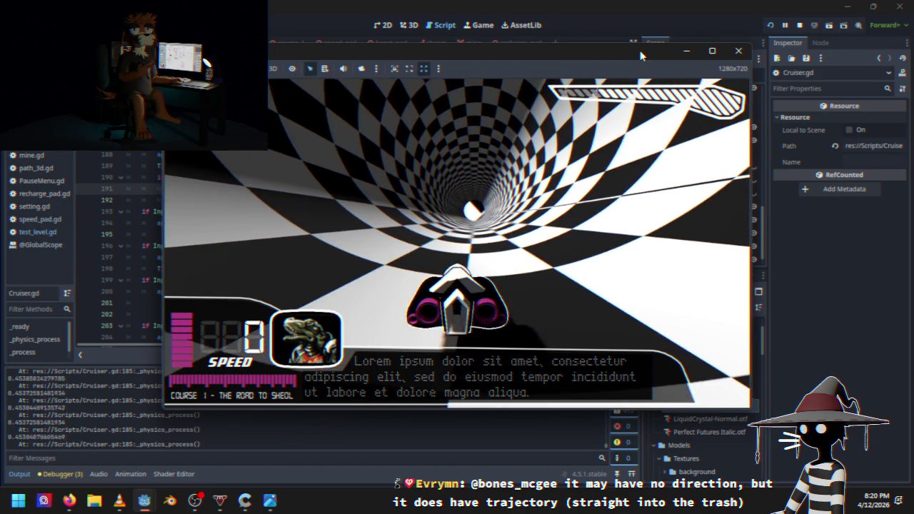
pyautogui.press('w')
pyautogui.press('Escape')
pyautogui.press('Down')
pyautogui.press('Down')
pyautogui.press('Down')
pyautogui.press('Return')
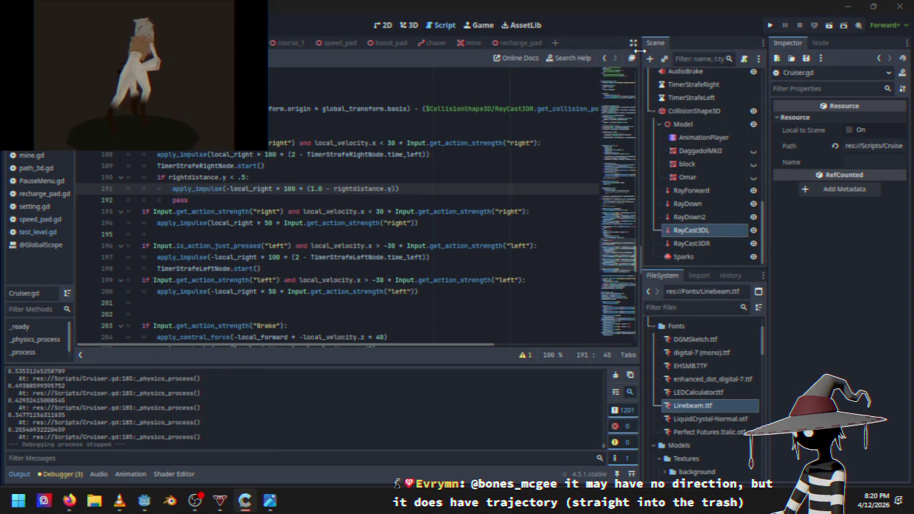
# Raise the impulse multiplier on line 191 from 100 to 1000.
pyautogui.click(289, 191)
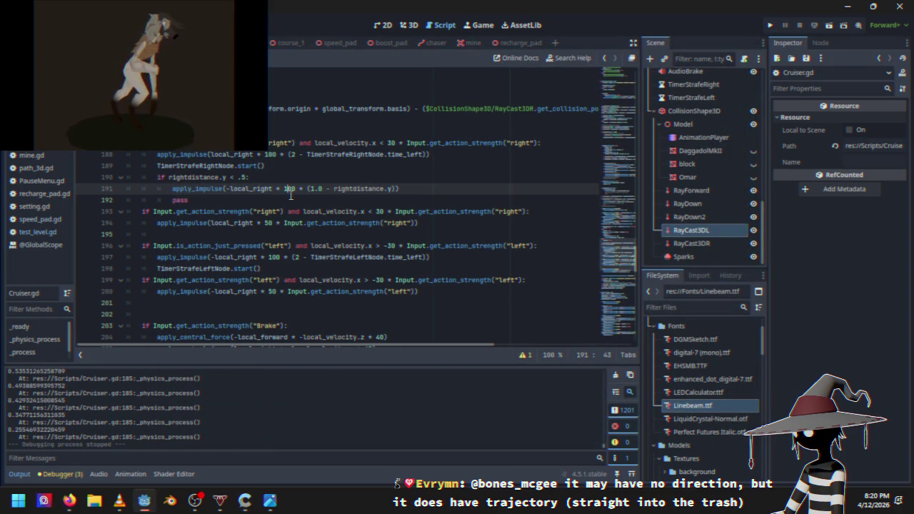
pyautogui.press('BackSpace')
pyautogui.write('5')
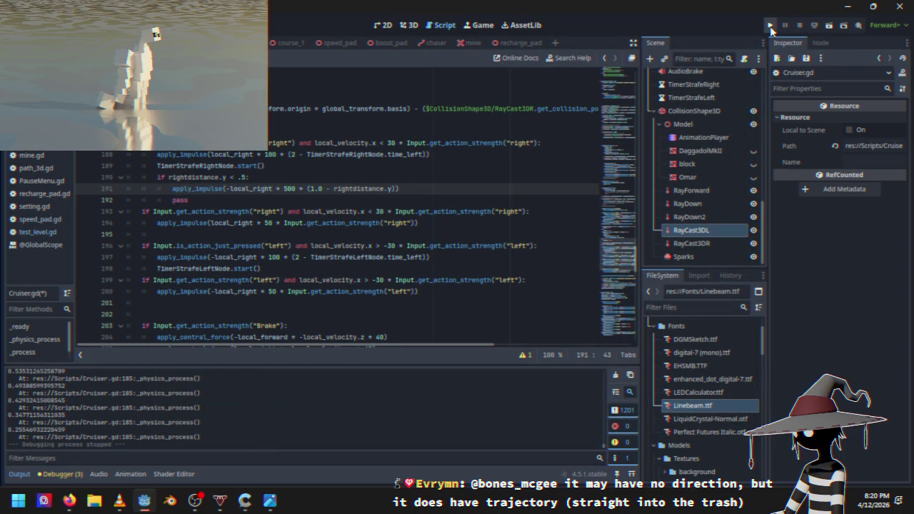
# Drive the stronger push through the checkered tunnel, quit, then launch another run.
pyautogui.click(770, 26)
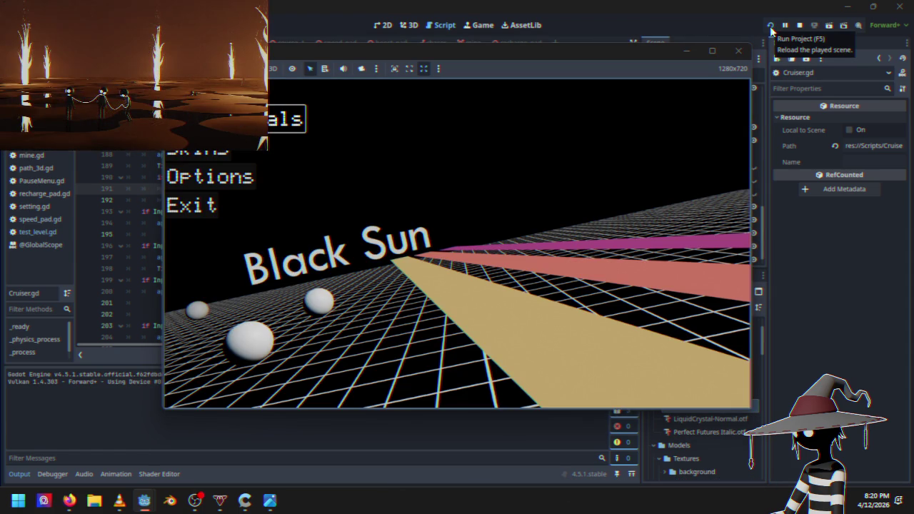
pyautogui.press('Return')
pyautogui.press('Left')
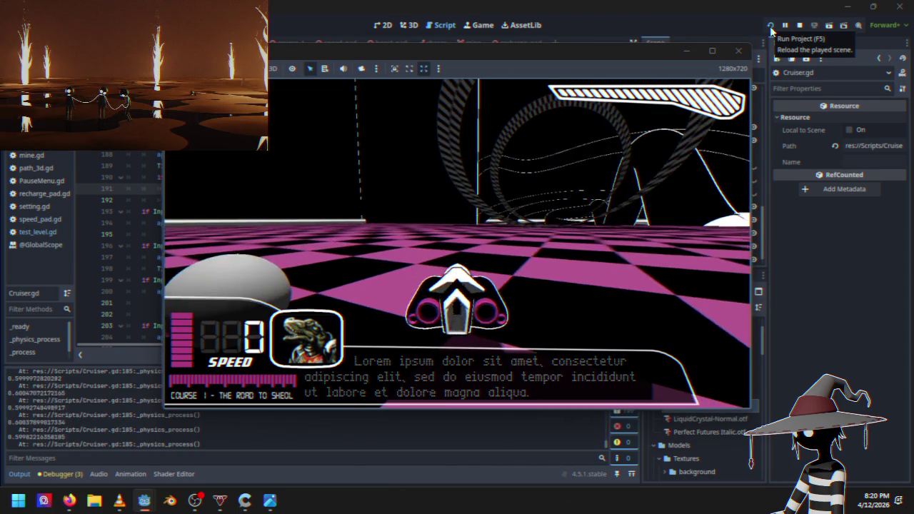
pyautogui.press('Up')
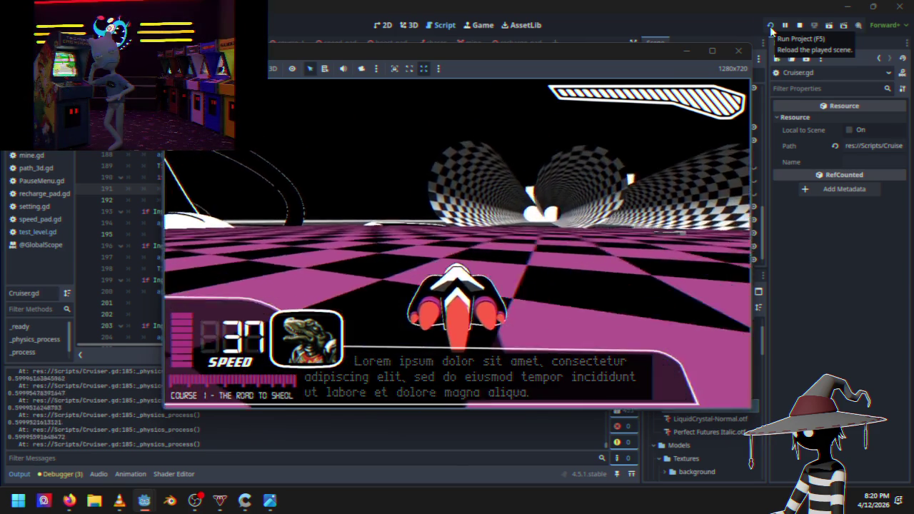
pyautogui.press('Down')
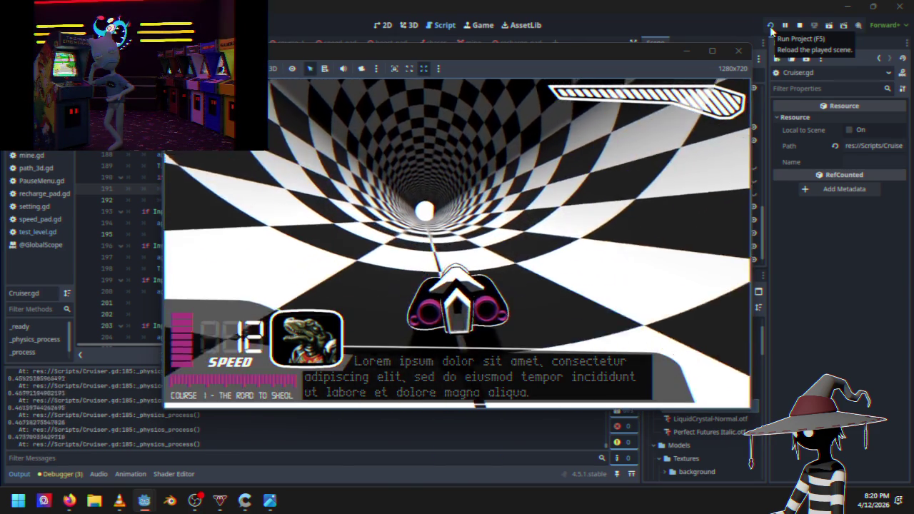
pyautogui.press('Up')
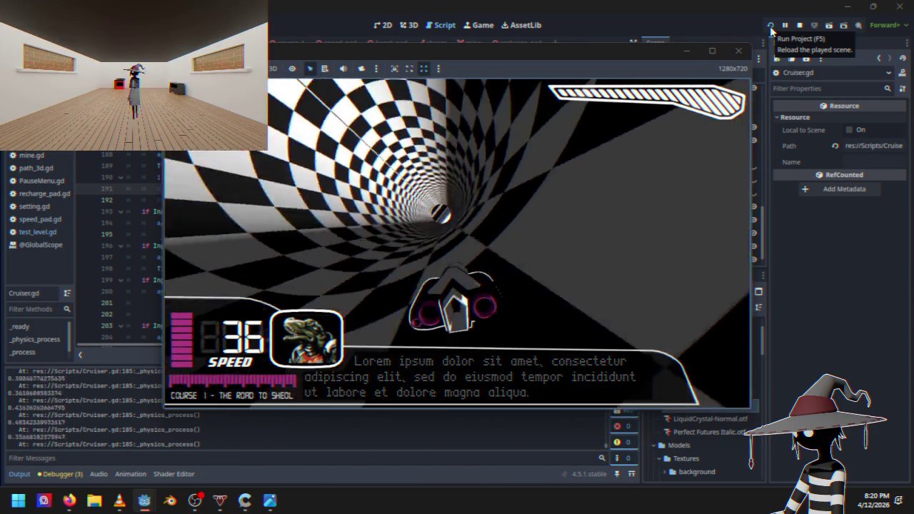
pyautogui.press('Escape')
pyautogui.press('Down')
pyautogui.press('Down')
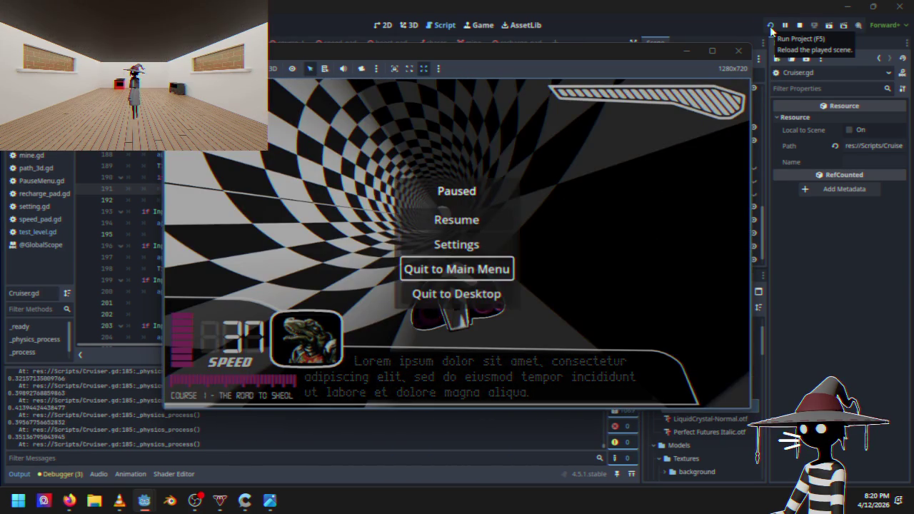
pyautogui.press('Down')
pyautogui.press('Return')
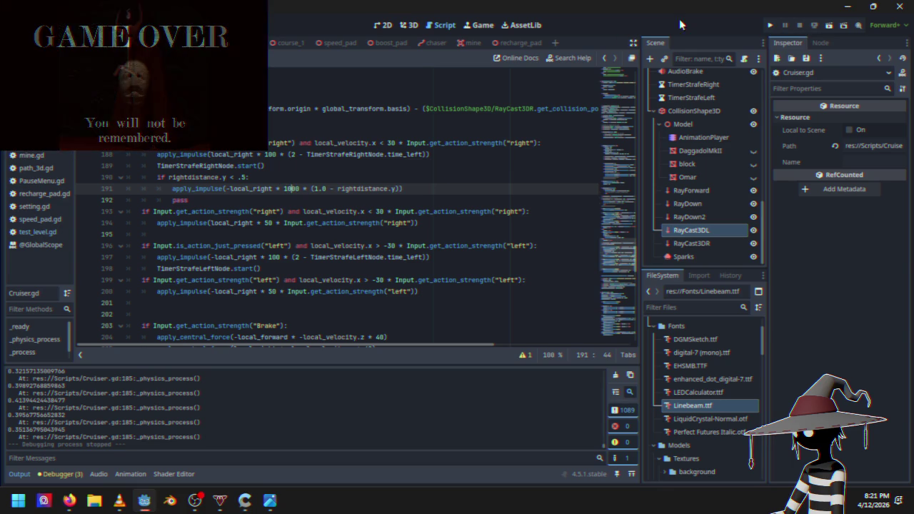
pyautogui.click(769, 32)
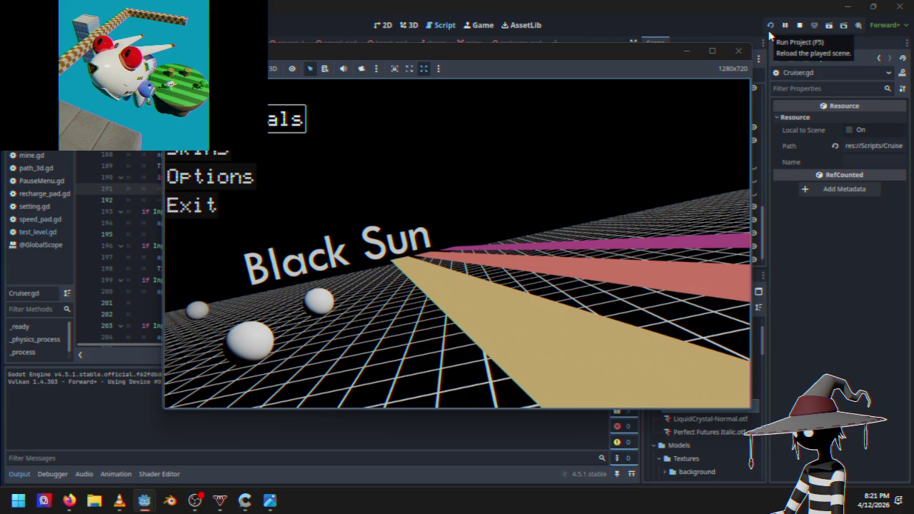
pyautogui.press('Return')
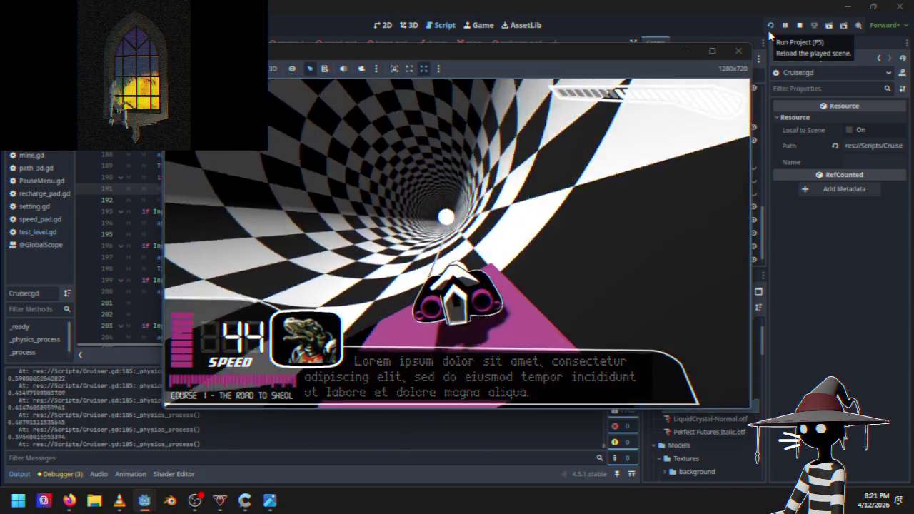
pyautogui.press('Escape')
pyautogui.press('Down')
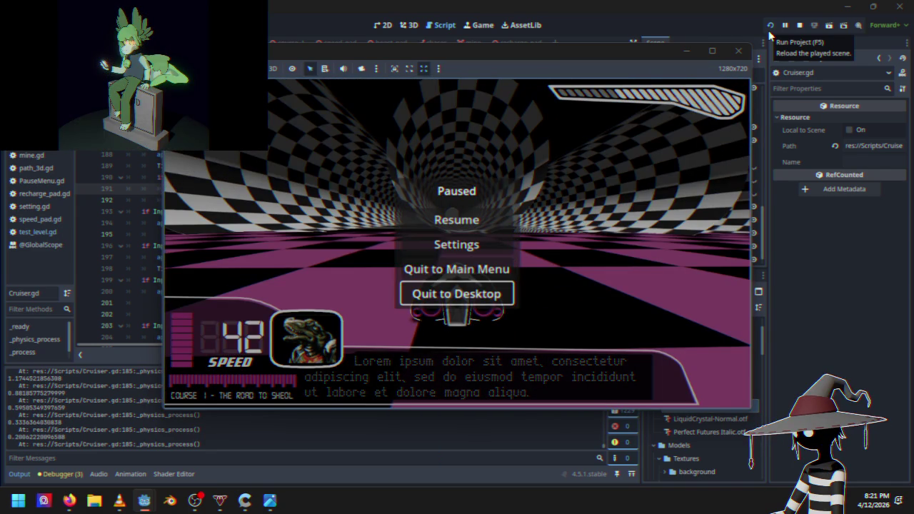
pyautogui.press('Return')
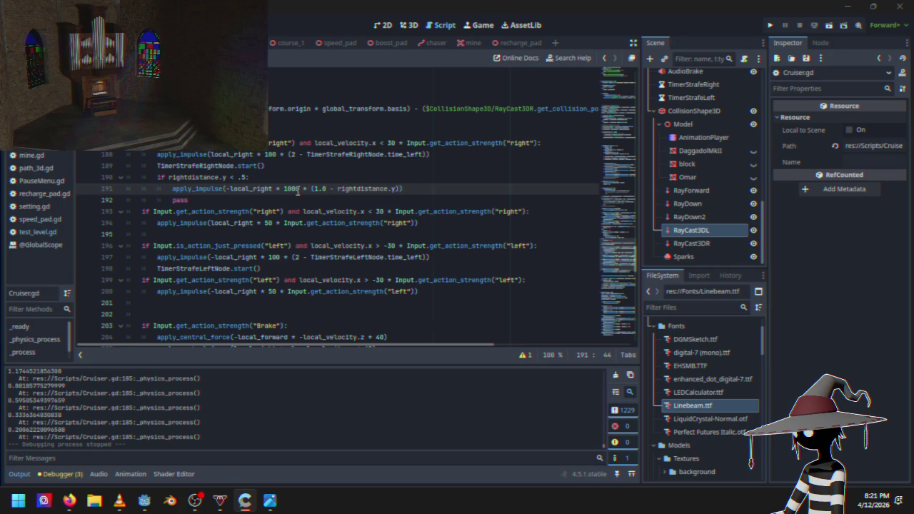
pyautogui.write('0')
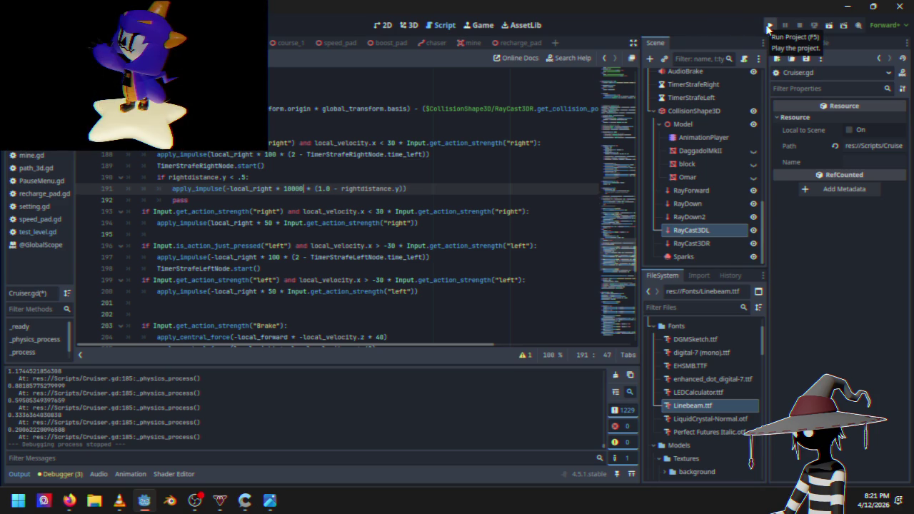
# Run the 10000 impulse version, drive into the checkered tunnel, then quit to desktop.
pyautogui.click(768, 27)
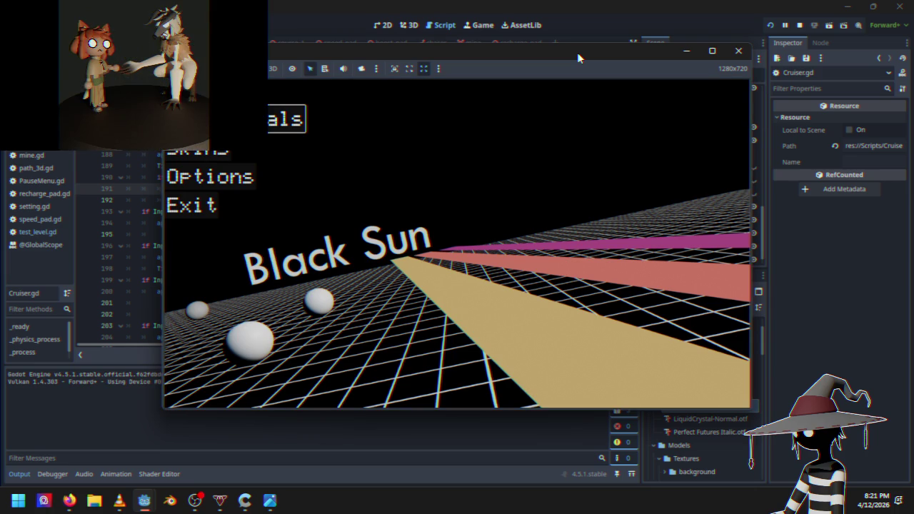
pyautogui.press('Return')
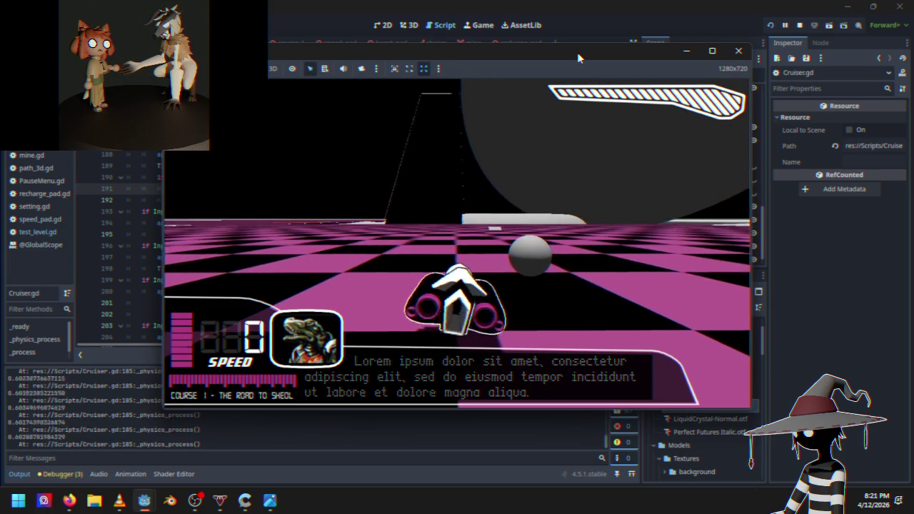
pyautogui.press('w')
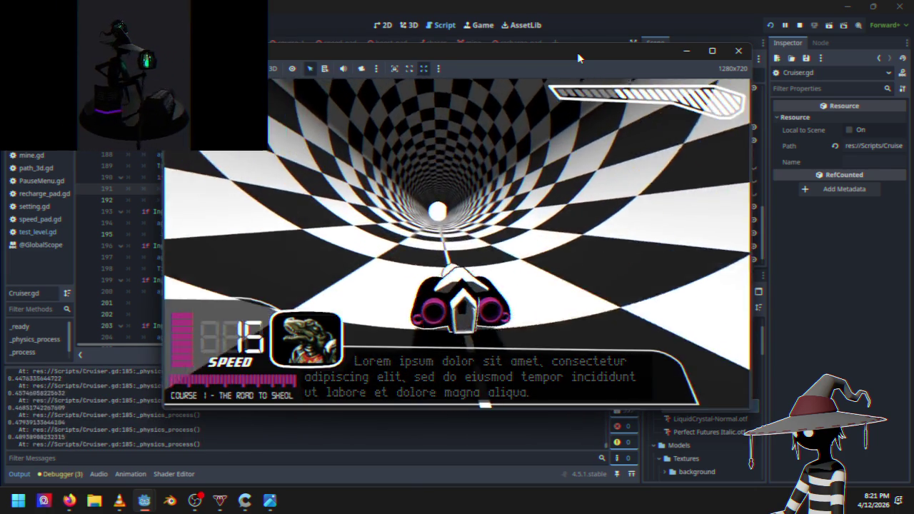
pyautogui.press('w')
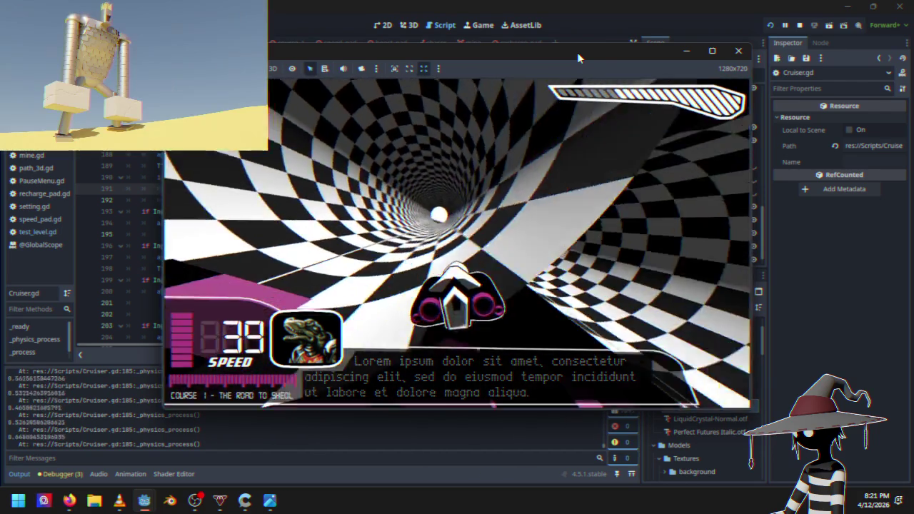
pyautogui.press('Escape')
pyautogui.press('Down')
pyautogui.press('Return')
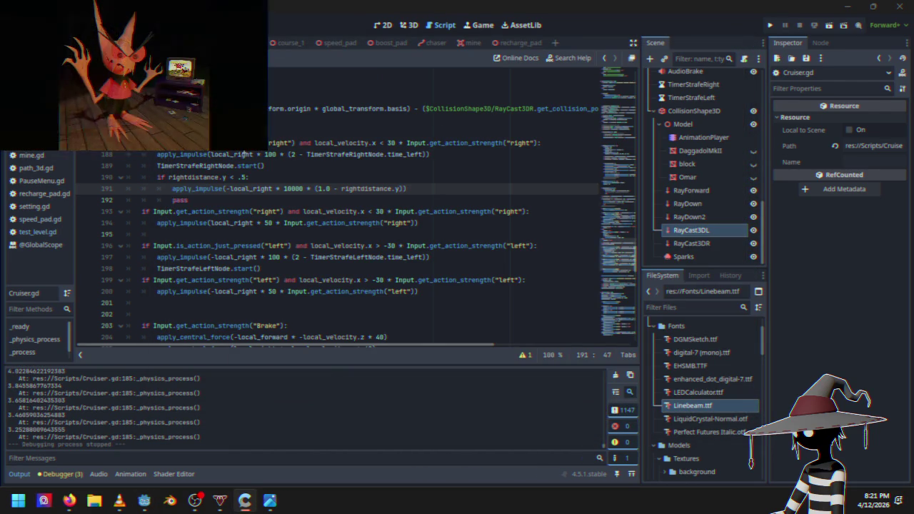
# Select the rightdistance wall-push block on lines 190–192 and delete it.
pyautogui.click(275, 143)
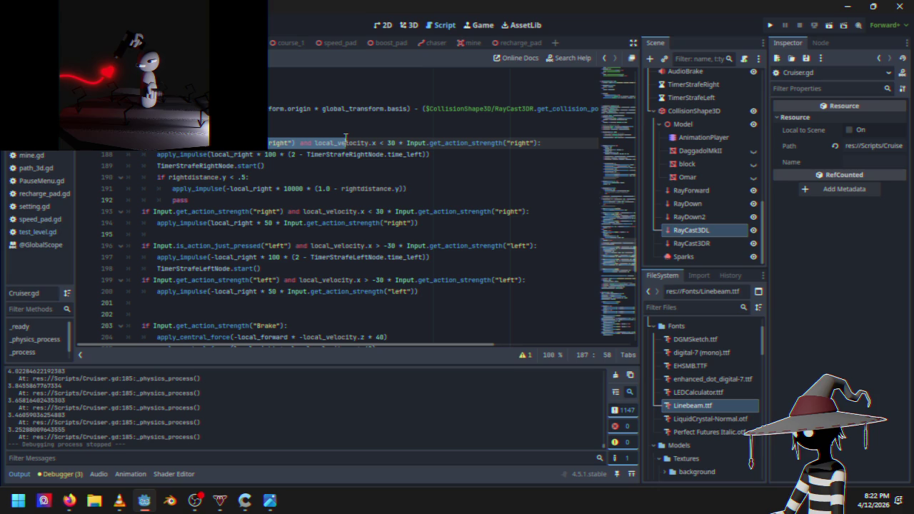
pyautogui.moveTo(344, 138)
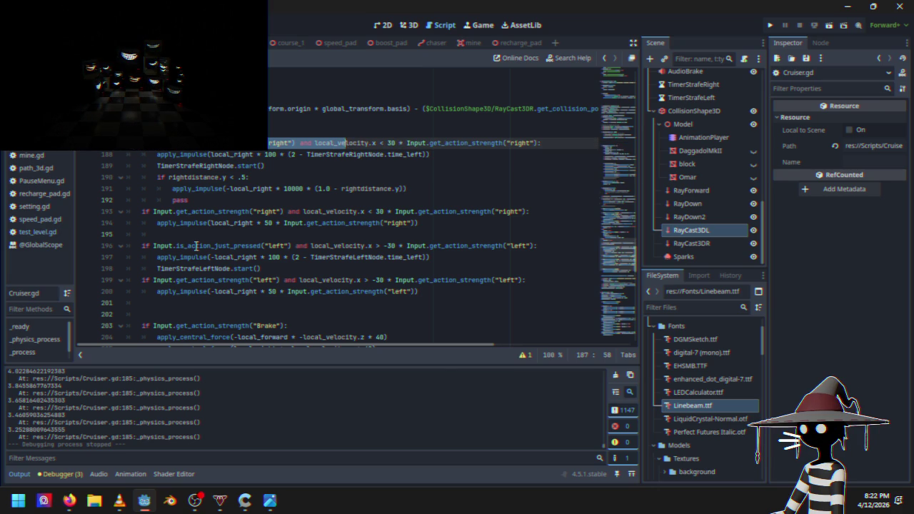
pyautogui.moveTo(196, 245)
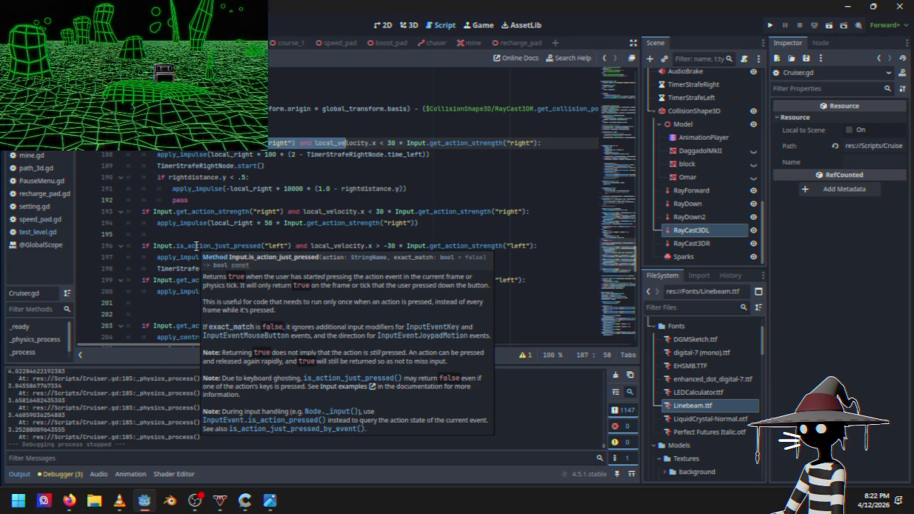
pyautogui.click(248, 203)
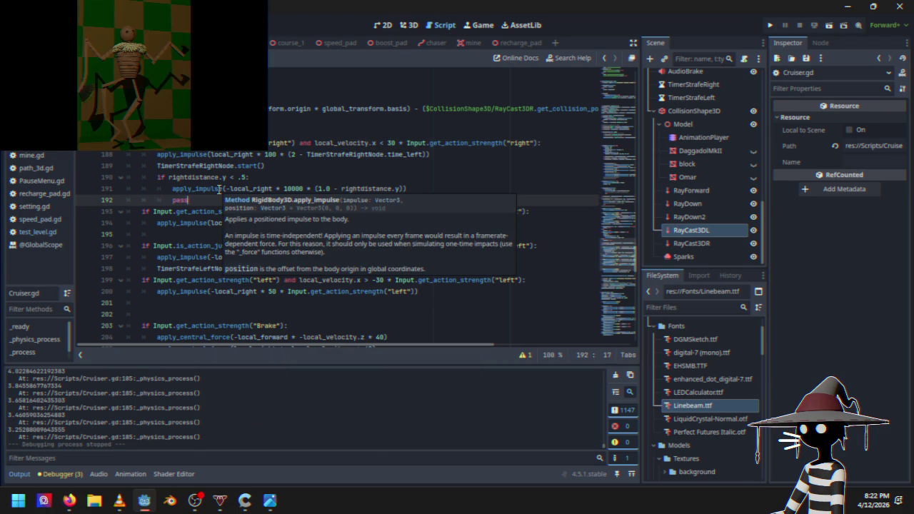
pyautogui.moveTo(153, 178); pyautogui.dragTo(202, 197)
pyautogui.hotkey('ctrl', 'c')
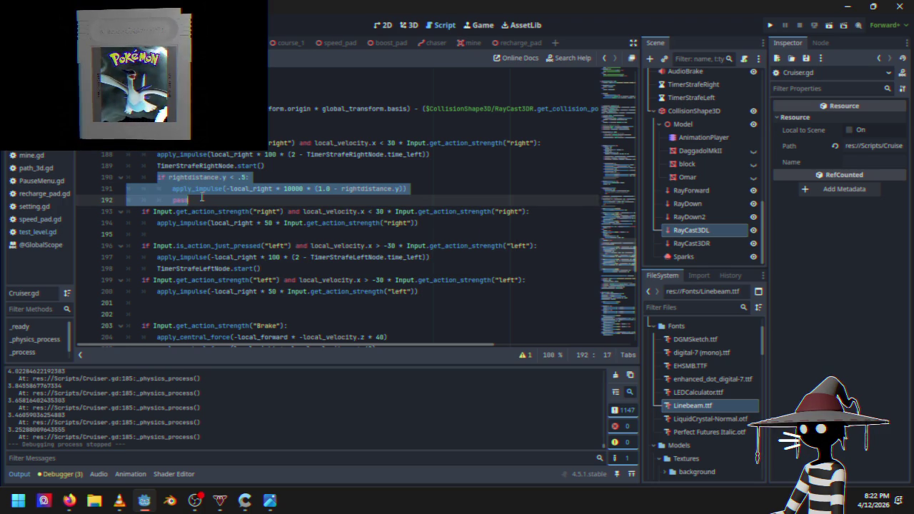
pyautogui.press('BackSpace')
# Paste the rightdistance wall-push block below line 191, inside the held right-strafe check.
pyautogui.press('BackSpace')
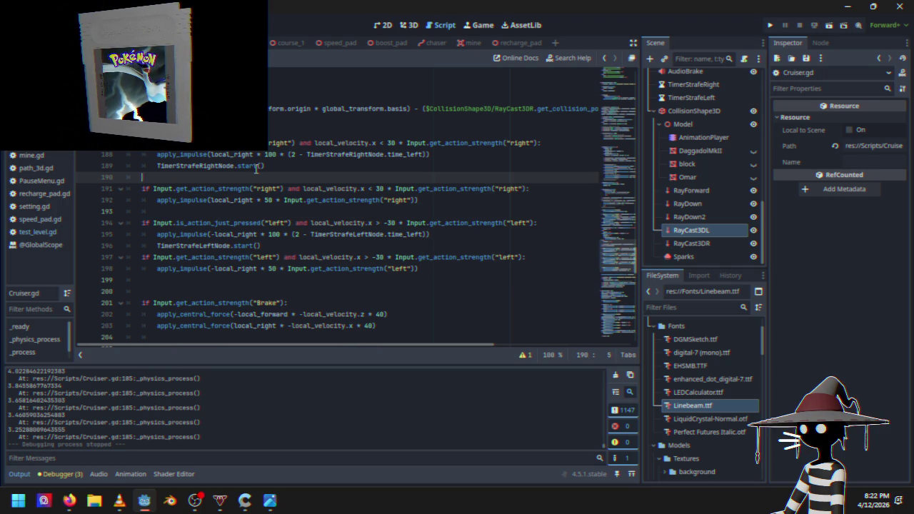
pyautogui.press('BackSpace')
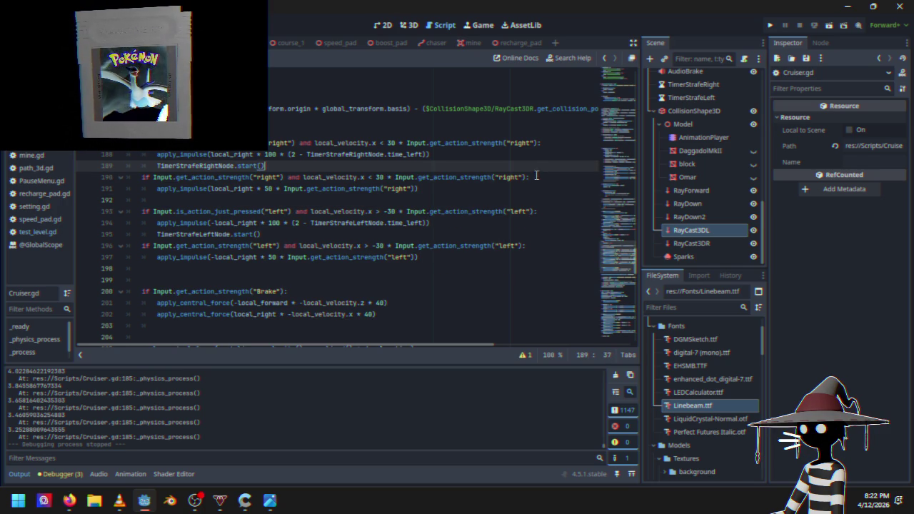
pyautogui.click(452, 186)
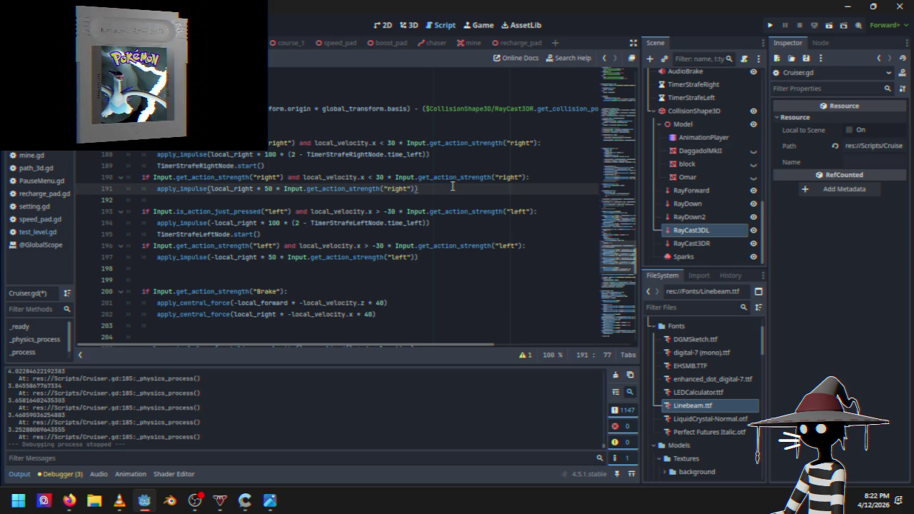
pyautogui.press('Return')
pyautogui.hotkey('ctrl', 'v')
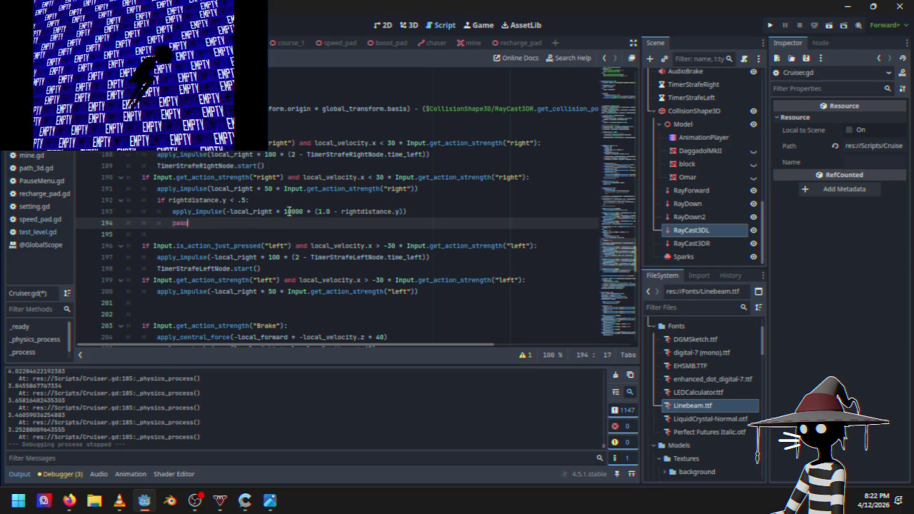
# Change the pasted call to apply_force with a 1000 multiplier.
pyautogui.click(302, 215)
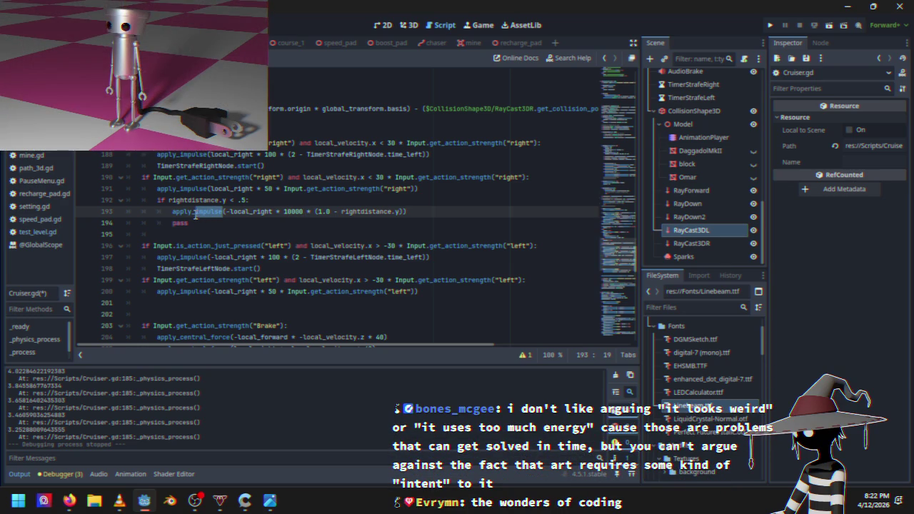
pyautogui.moveTo(194, 214)
pyautogui.write('forc')
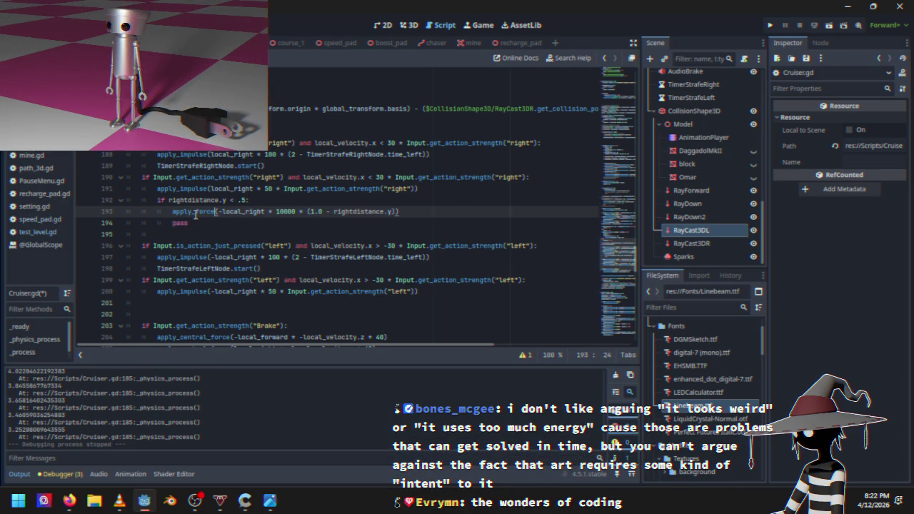
pyautogui.click(284, 211)
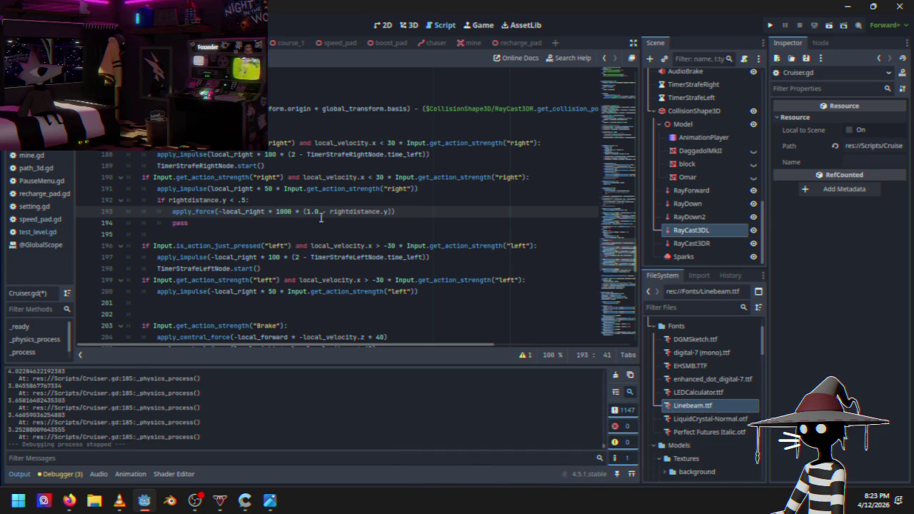
pyautogui.click(403, 211)
pyautogui.write(')')
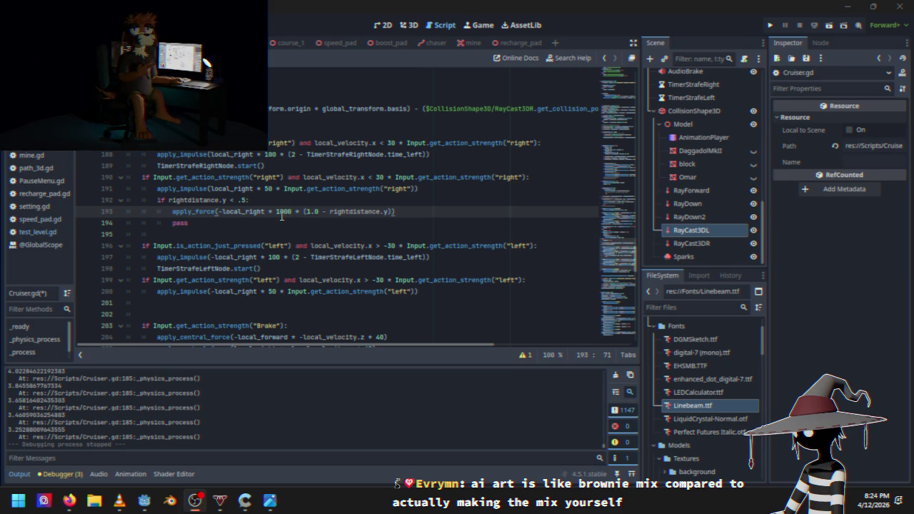
# Raise line 193's apply_force multiplier to 10000 and drive a test race, then pause.
pyautogui.click(281, 216)
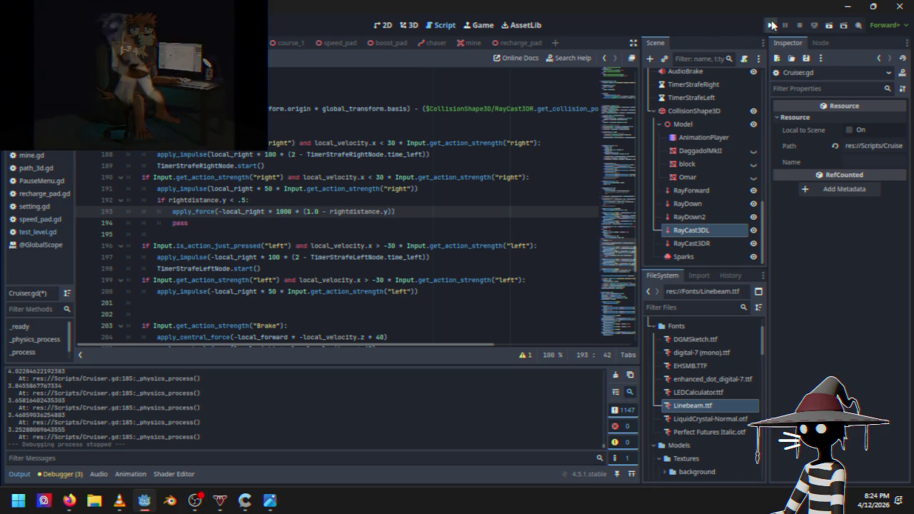
pyautogui.click(769, 25)
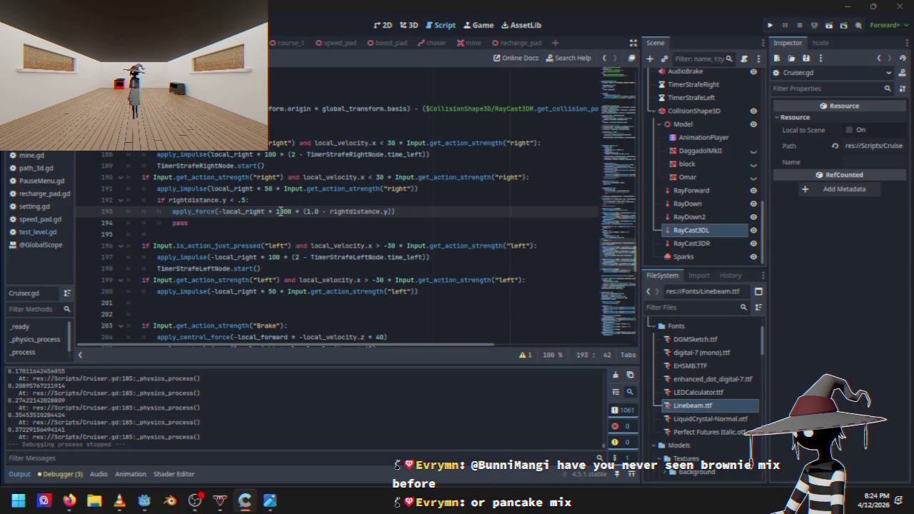
pyautogui.write('0')
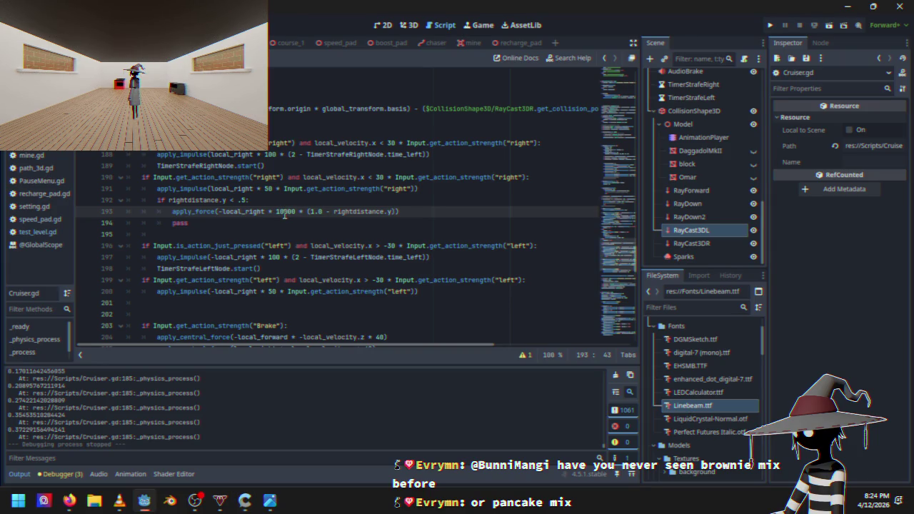
pyautogui.click(769, 25)
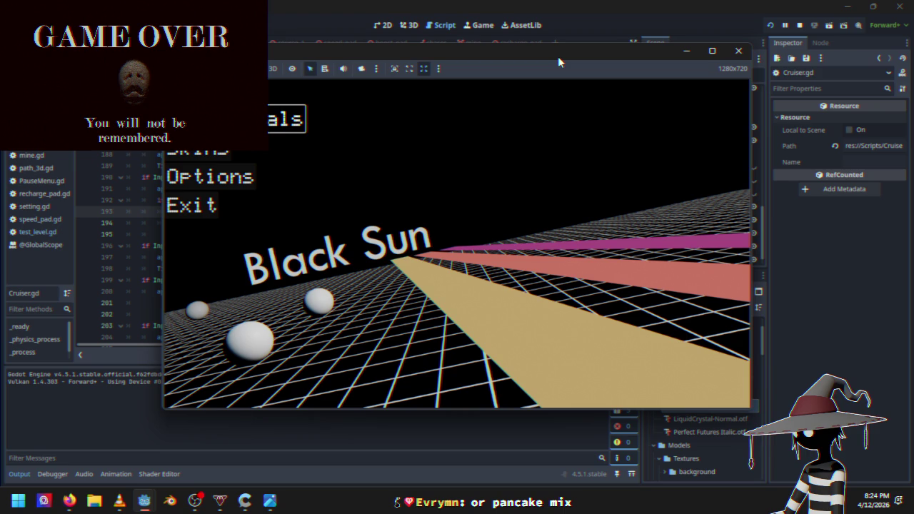
pyautogui.press('Return')
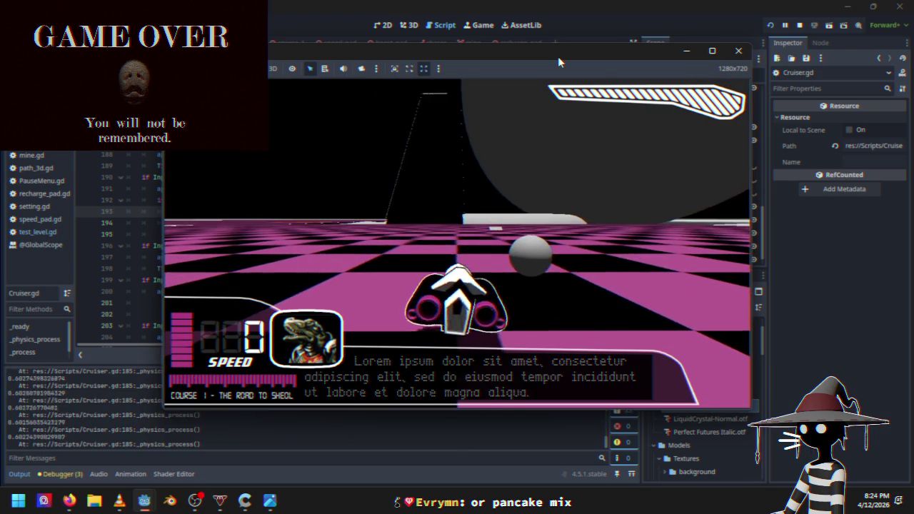
pyautogui.press('w')
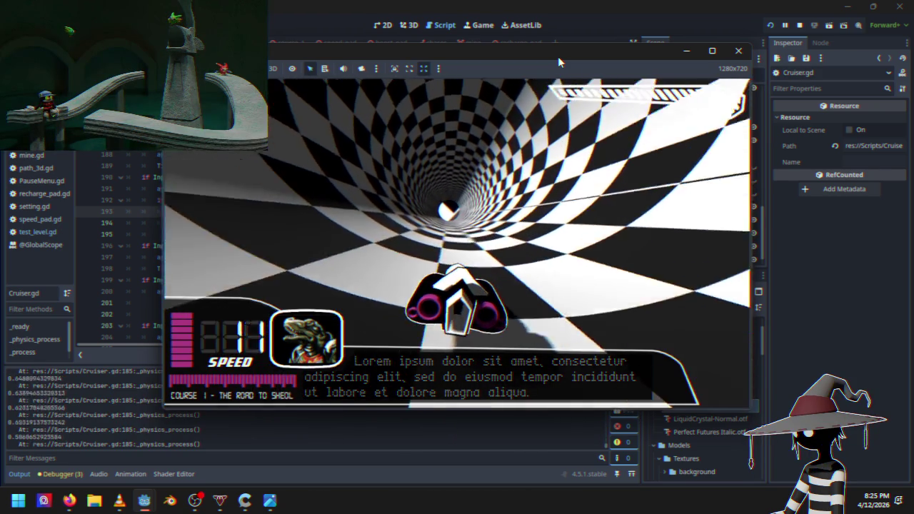
pyautogui.press('Escape')
# Quit the paused game and lower line 193's force from 10000 to 5000.
pyautogui.press('Down')
pyautogui.press('Down')
pyautogui.press('Down')
pyautogui.press('Return')
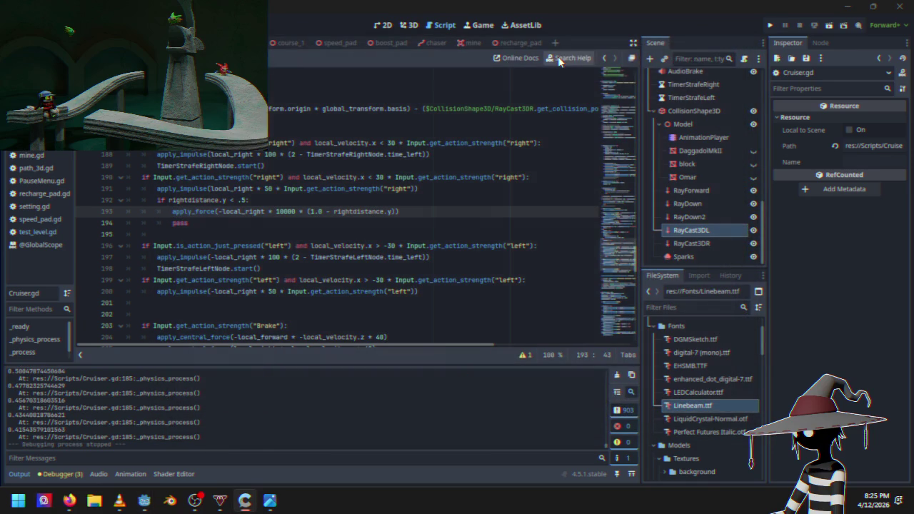
pyautogui.click(280, 212)
pyautogui.press('BackSpace')
pyautogui.press('BackSpace')
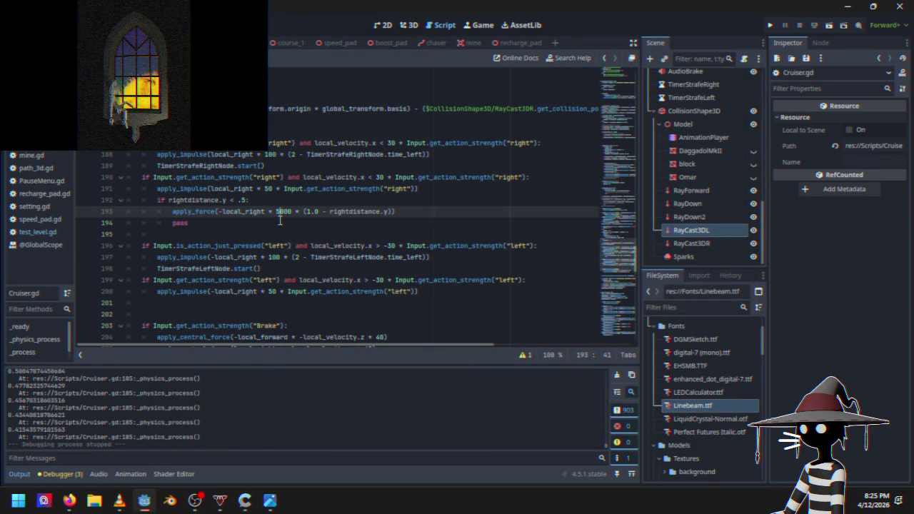
pyautogui.write('5')
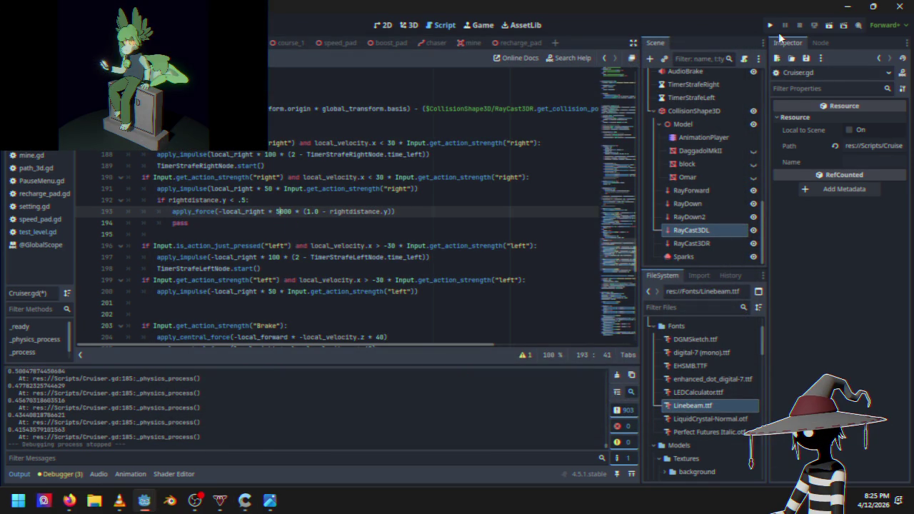
# Play-test the 5000 force with a race, then quit back to the script.
pyautogui.click(770, 27)
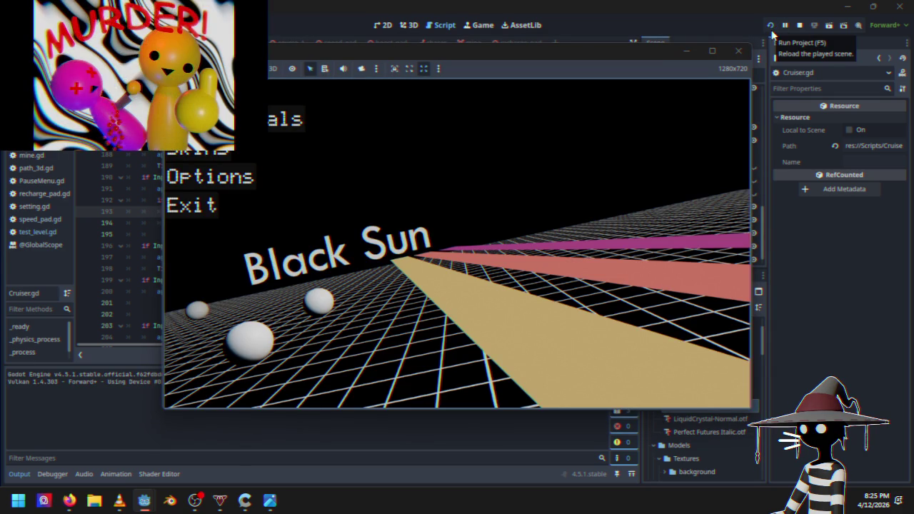
pyautogui.click(631, 50)
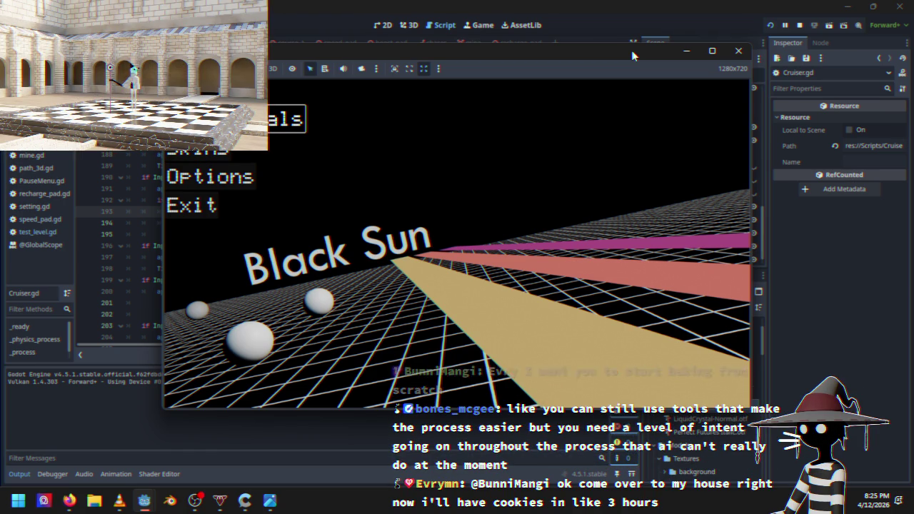
pyautogui.press('Return')
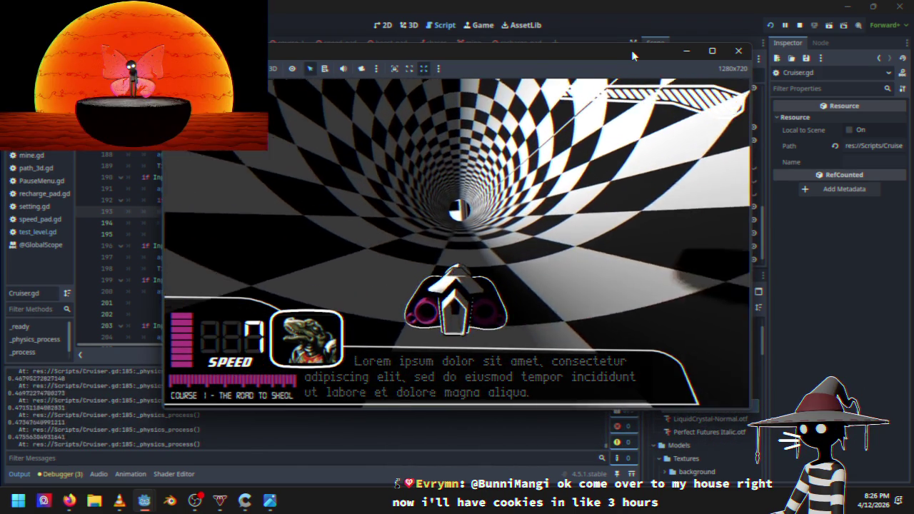
pyautogui.press('Escape')
pyautogui.press('Down')
pyautogui.press('Down')
pyautogui.press('Down')
pyautogui.press('Return')
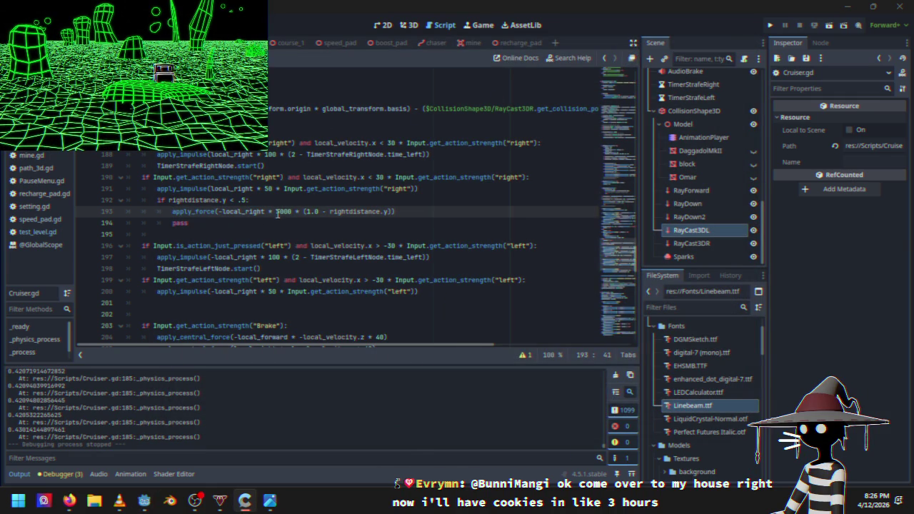
pyautogui.click(280, 213)
# Change line 193's force from 5000 to 4000 and run the project.
pyautogui.press('BackSpace')
pyautogui.write('4')
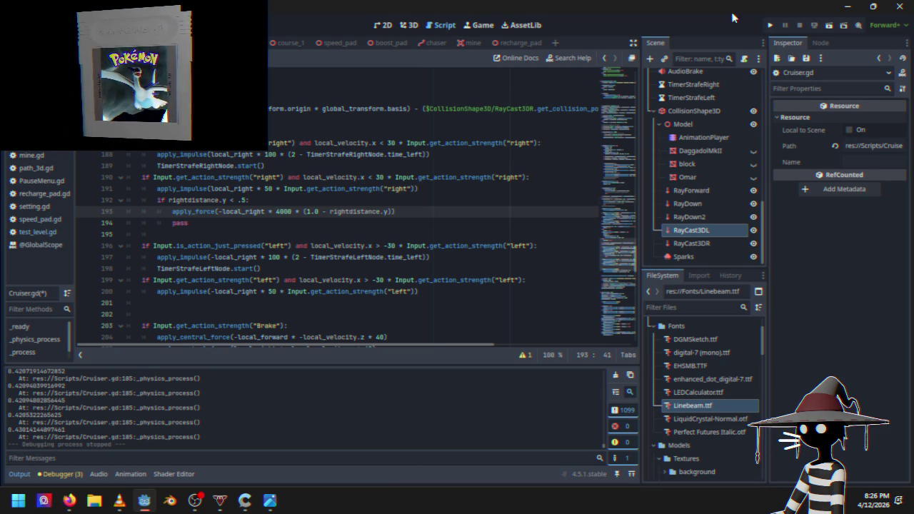
pyautogui.click(769, 27)
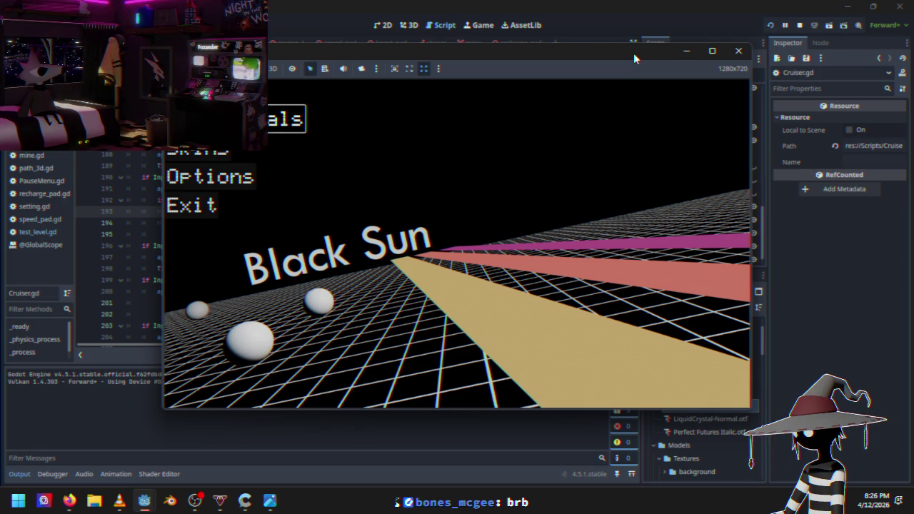
# Race the 4000 wall push toward the checkered tunnel, then pause and quit to desktop.
pyautogui.press('Return')
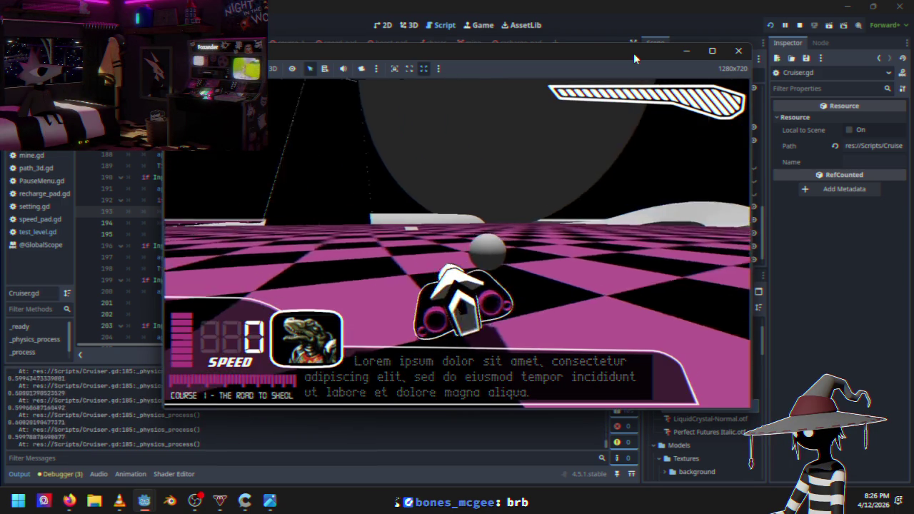
pyautogui.press('w')
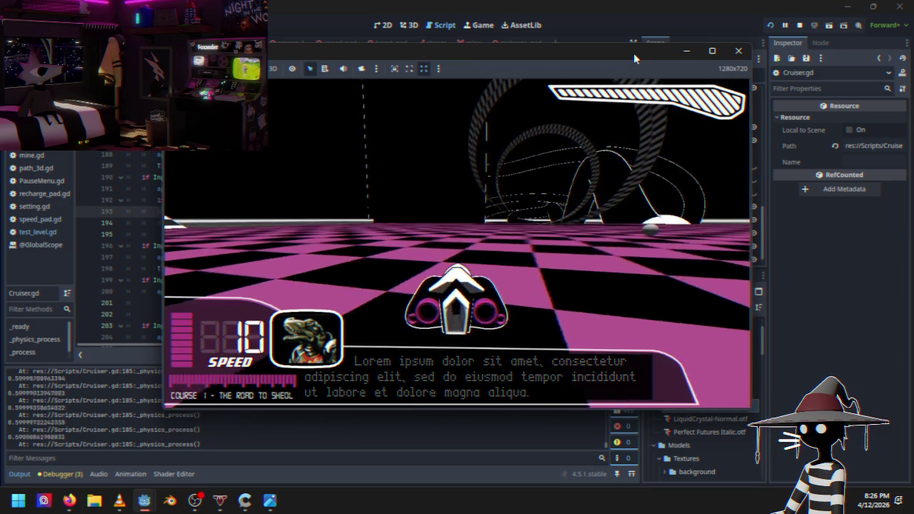
pyautogui.press('d')
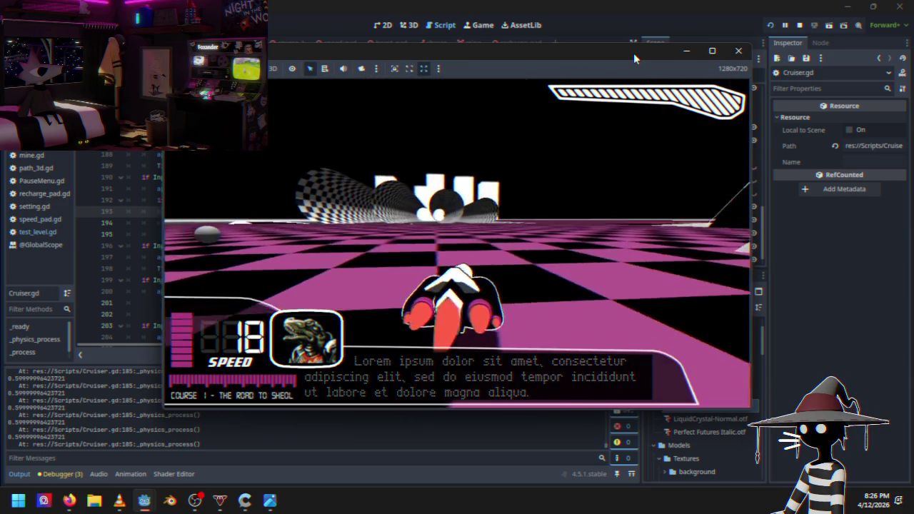
pyautogui.press('w')
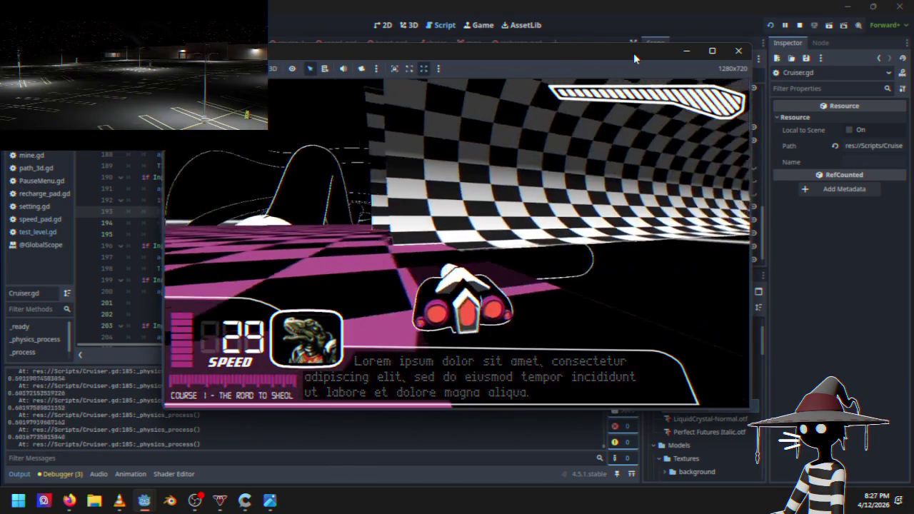
pyautogui.press('Escape')
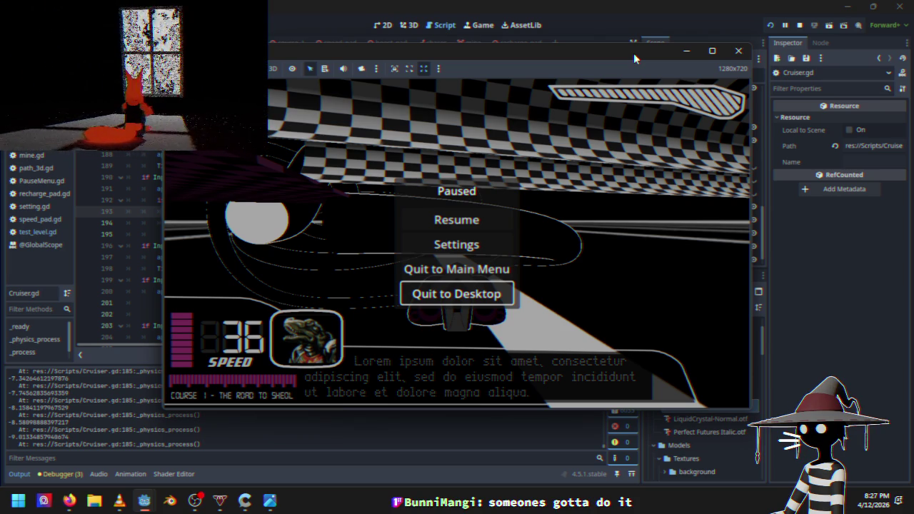
pyautogui.press('Down')
pyautogui.press('Up')
pyautogui.press('Down')
pyautogui.press('Down')
pyautogui.press('Down')
pyautogui.press('Down')
pyautogui.press('Return')
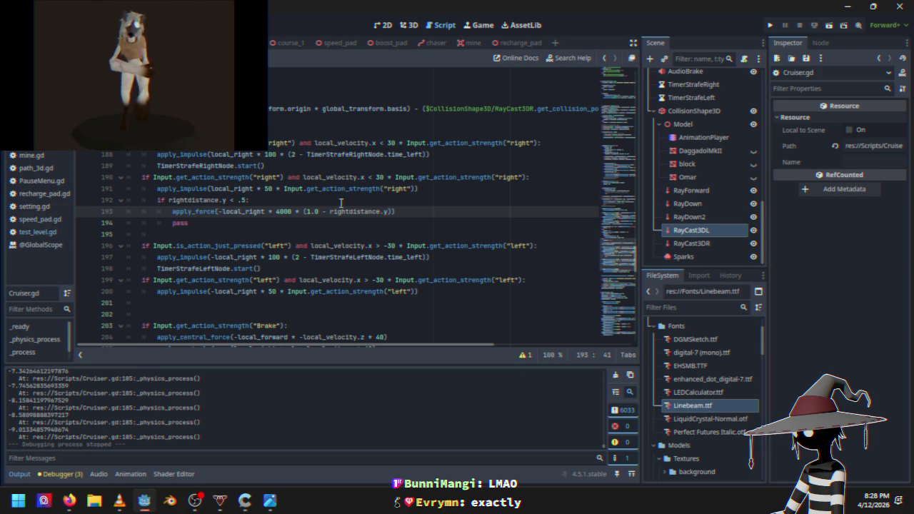
# Delete a digit from line 193's 4000 force value and relaunch the game.
pyautogui.press('BackSpace')
pyautogui.write('2')
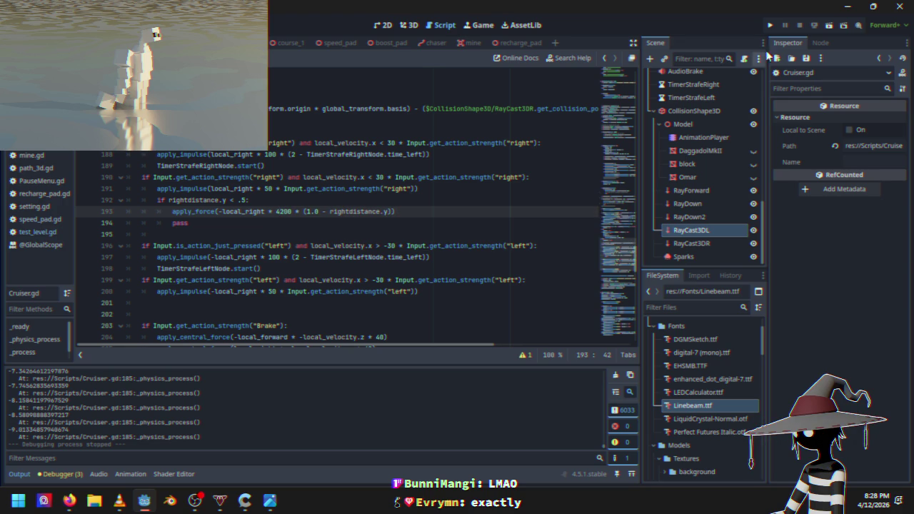
pyautogui.click(769, 26)
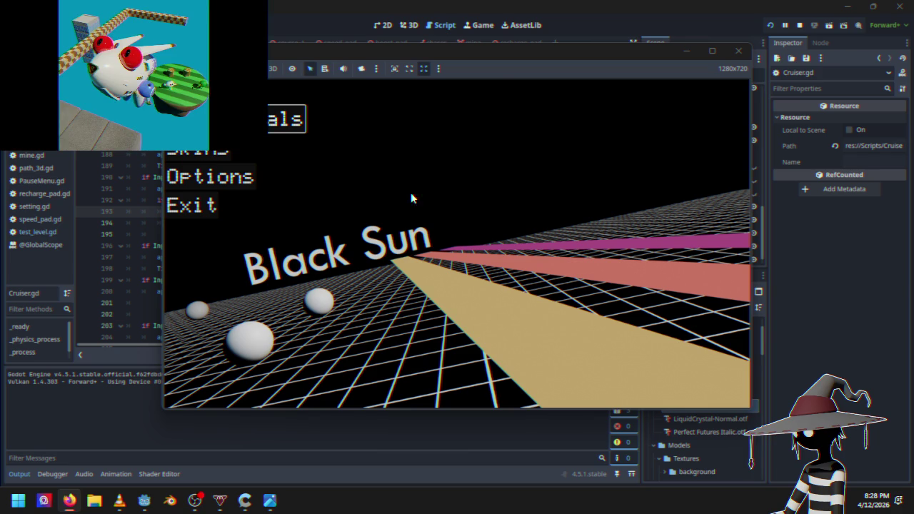
# Race through the checkered tunnel to test the 4200 wall push, then pause and quit the game.
pyautogui.click(503, 51)
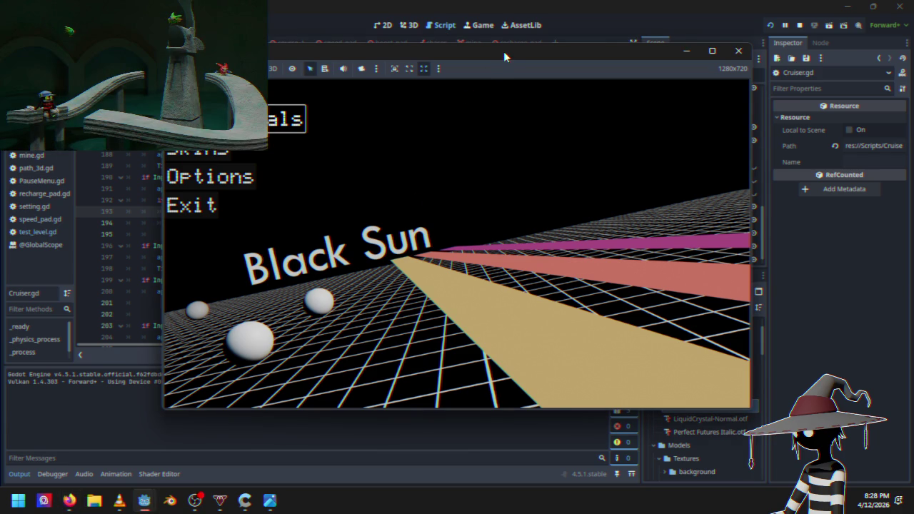
pyautogui.press('Return')
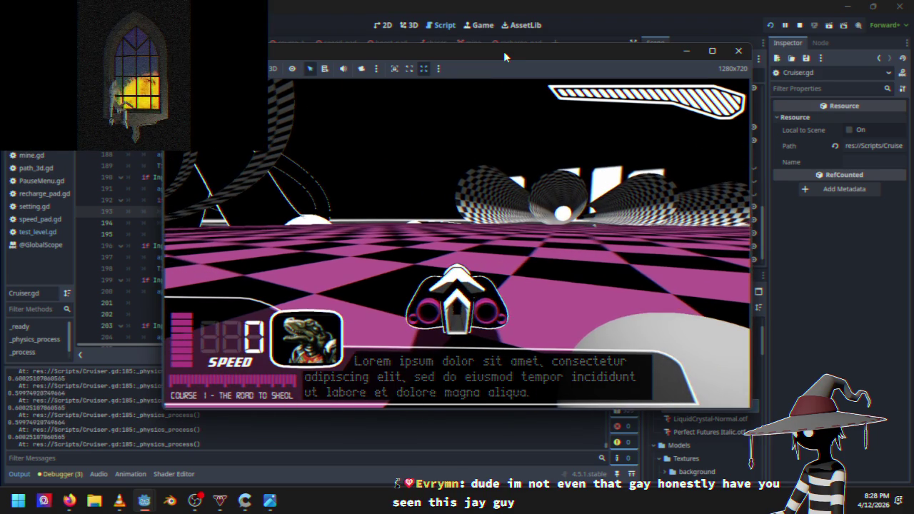
pyautogui.press('w')
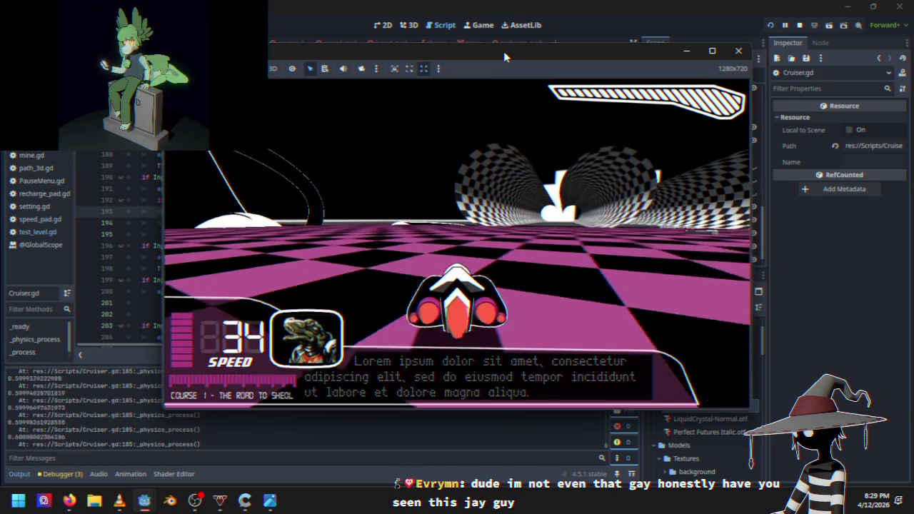
pyautogui.press('w')
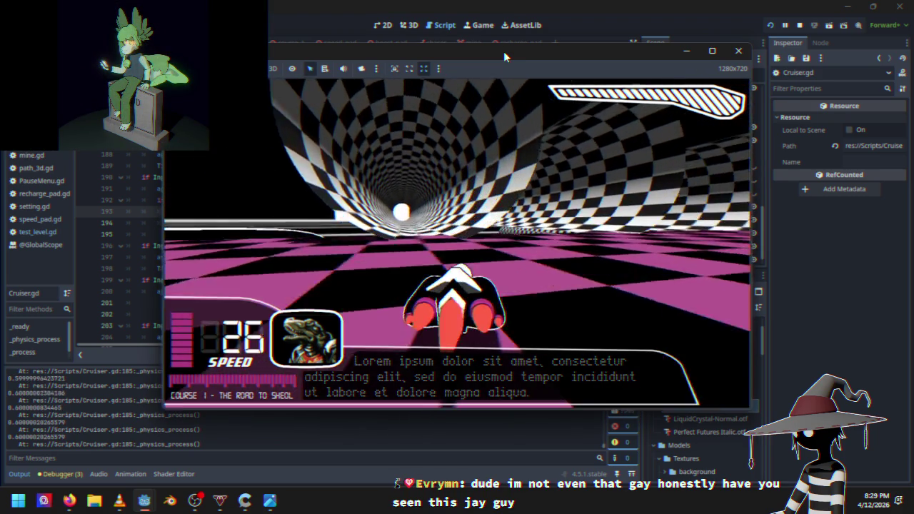
pyautogui.press('s')
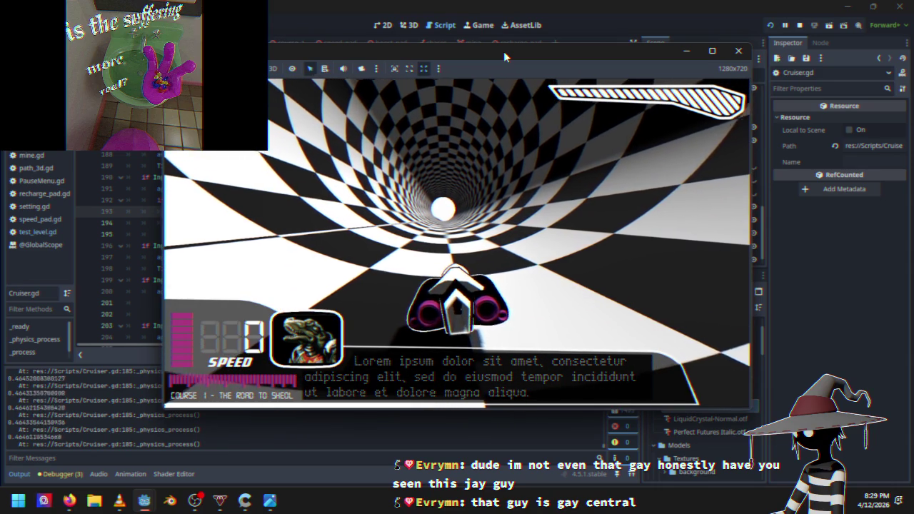
pyautogui.press('w')
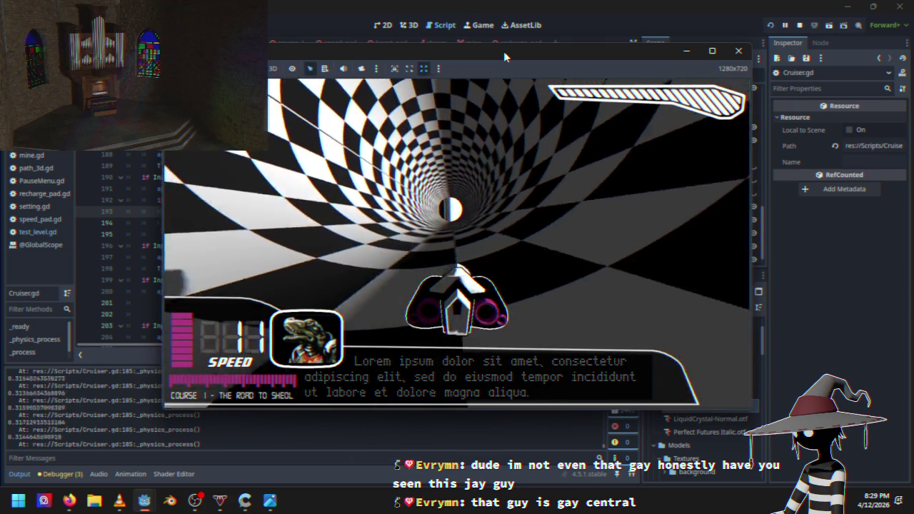
pyautogui.press('Escape')
pyautogui.press('F8')
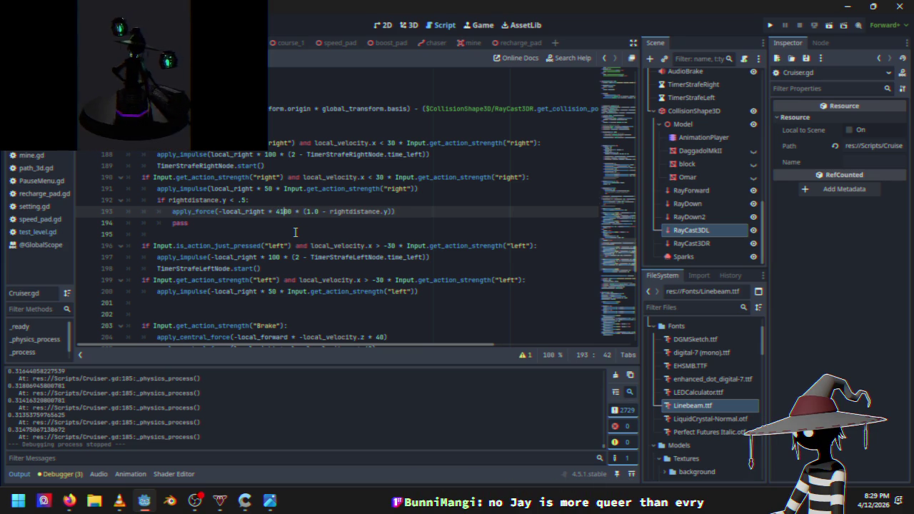
# Relaunch the game and drive Course 1's checkered tunnel, then pause and quit to the main menu.
pyautogui.click(770, 25)
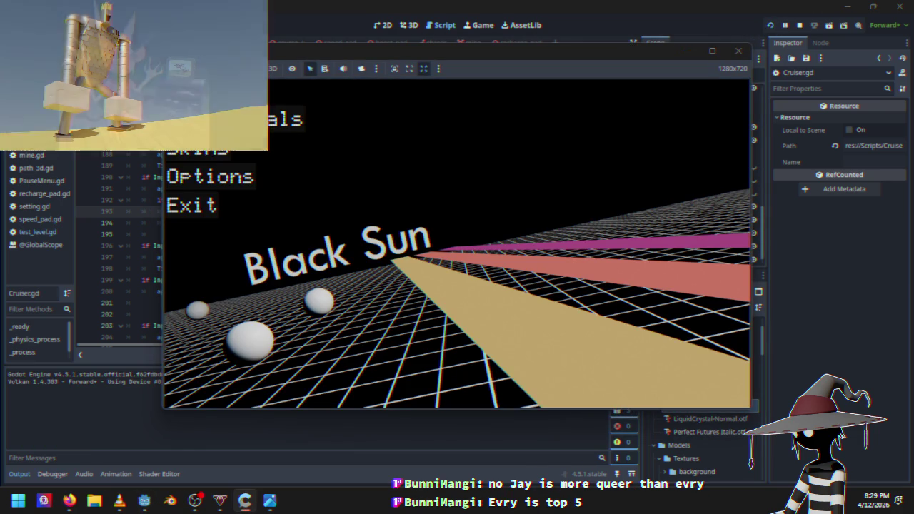
pyautogui.press('Up')
pyautogui.press('Up')
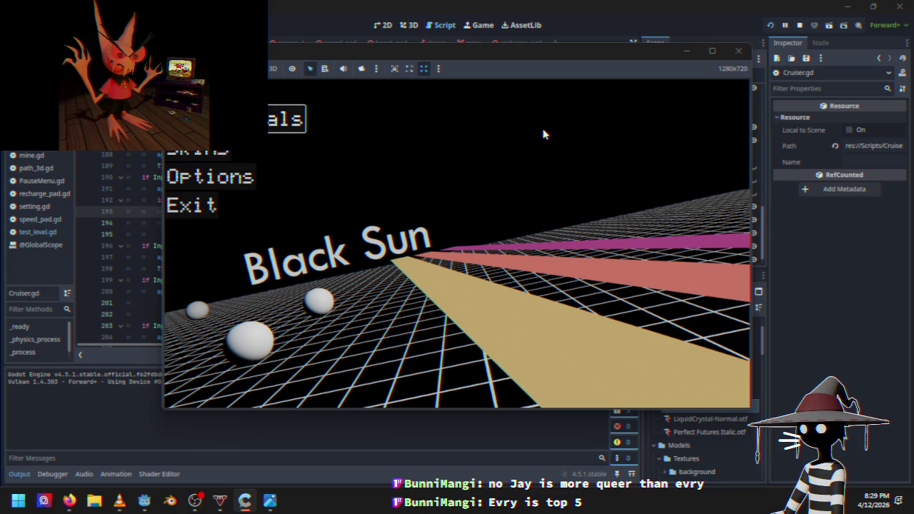
pyautogui.press('Up')
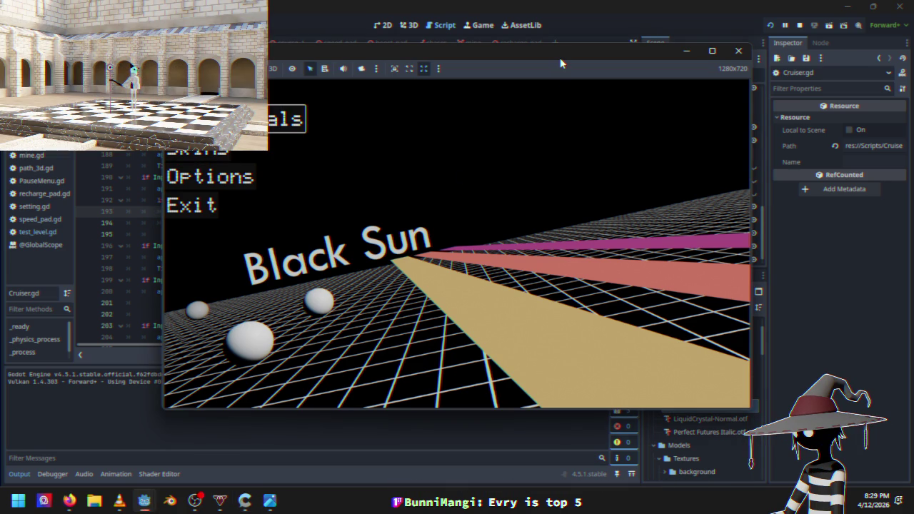
pyautogui.press('Up')
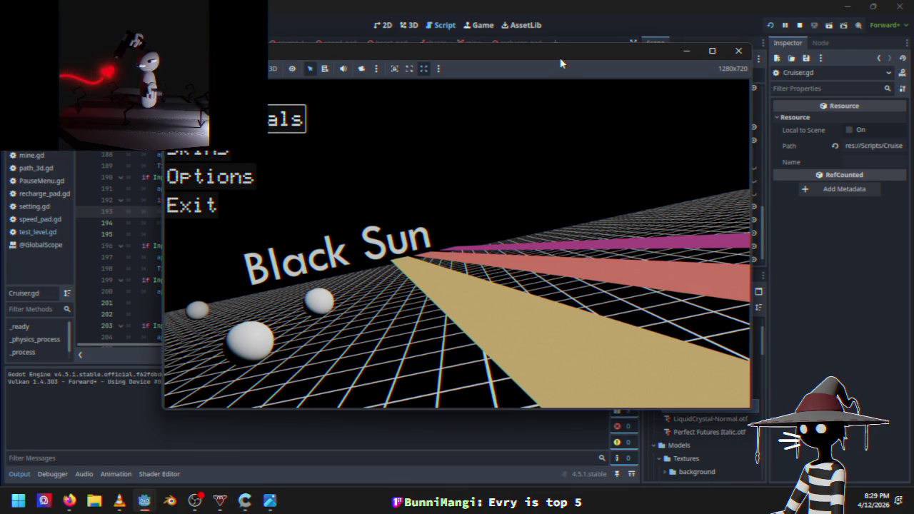
pyautogui.press('Return')
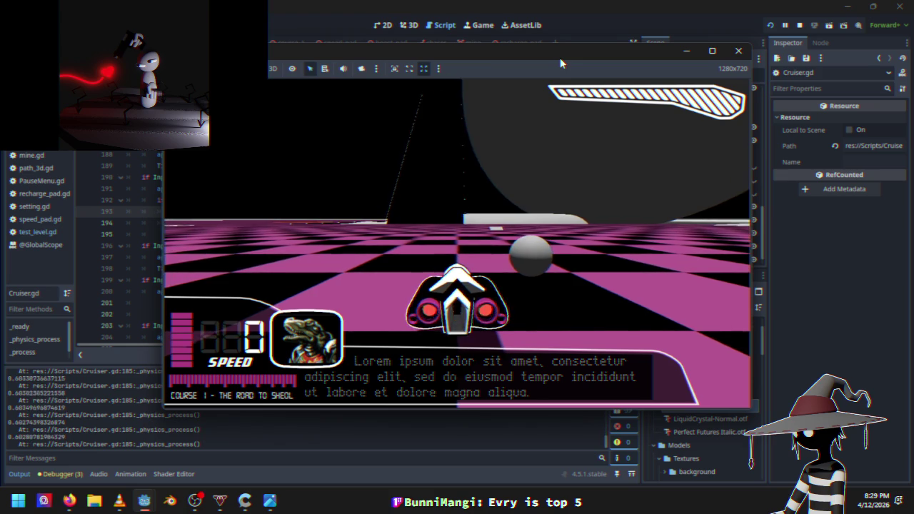
pyautogui.press('Up')
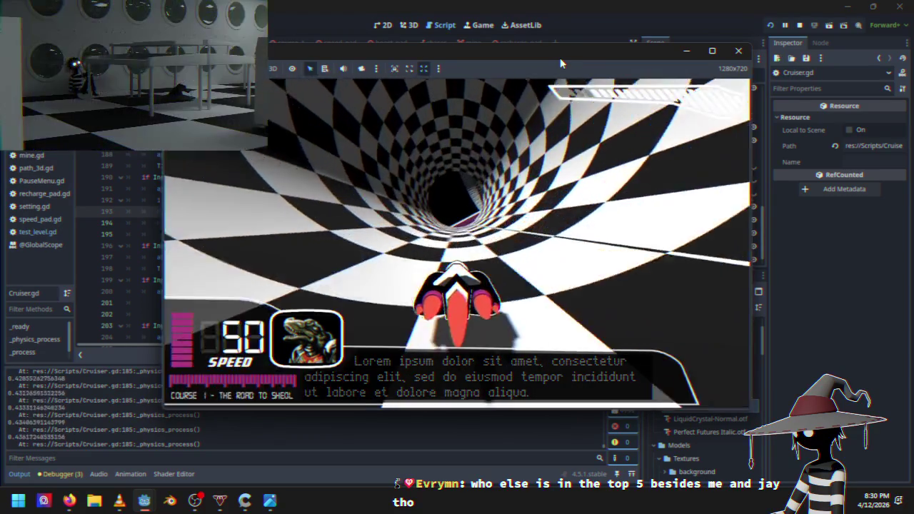
pyautogui.press('Escape')
pyautogui.press('Down')
pyautogui.press('Down')
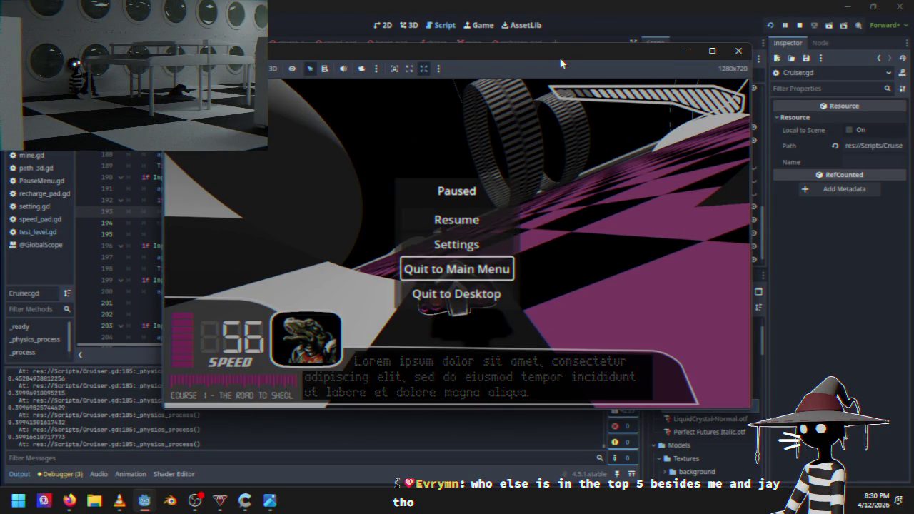
pyautogui.press('Return')
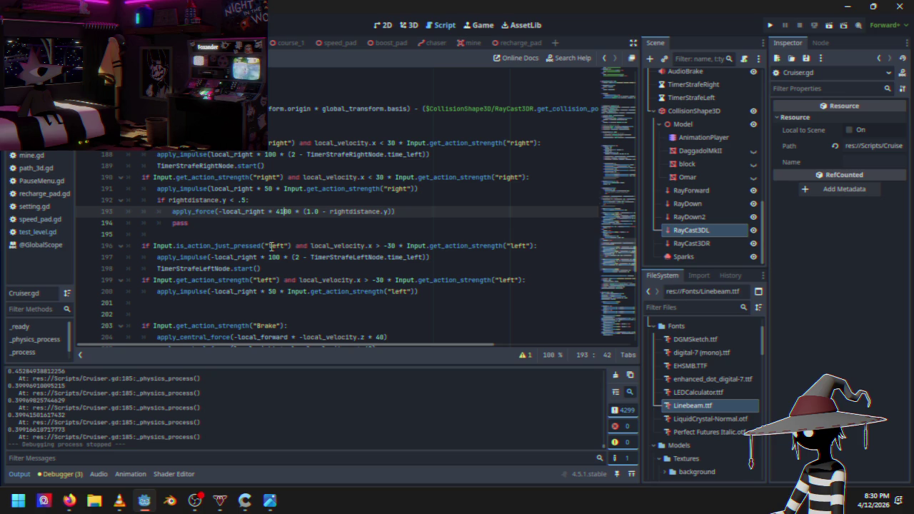
# Change line 193's wall-push force from 4100 to 4000 and launch the project.
pyautogui.press('BackSpace')
pyautogui.write('0')
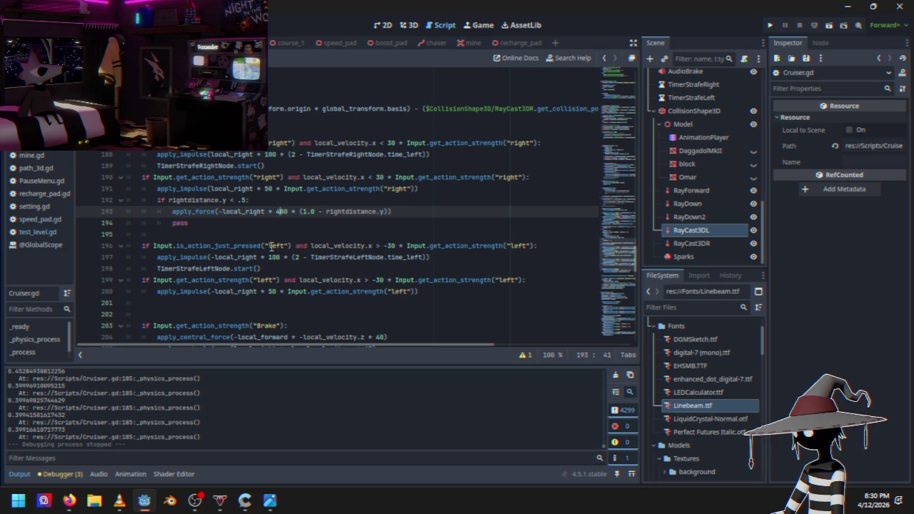
pyautogui.click(769, 25)
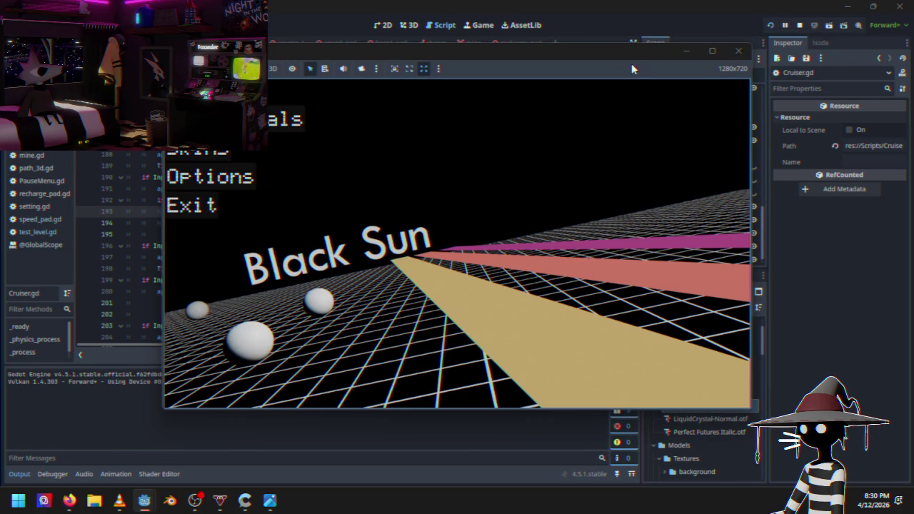
# Start a race and drive toward the checkered tunnel, then pause and quit to desktop.
pyautogui.press('Up')
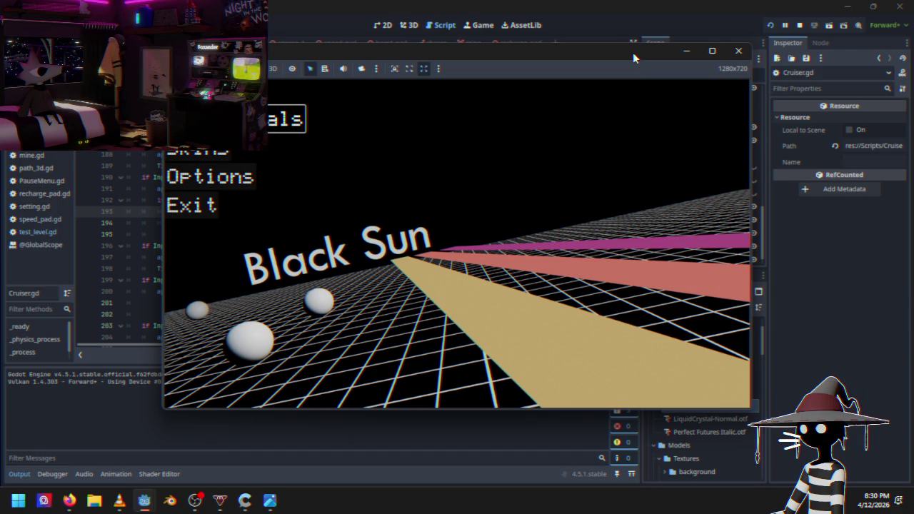
pyautogui.press('Return')
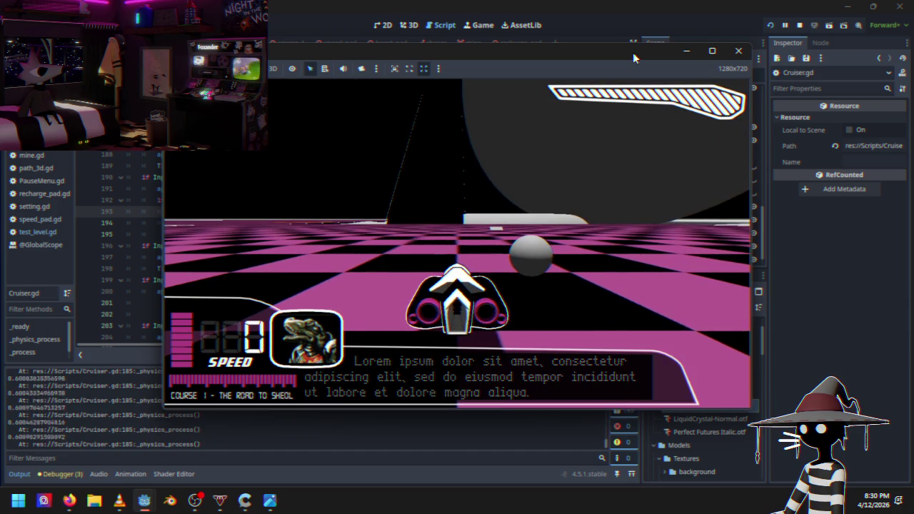
pyautogui.press('Left')
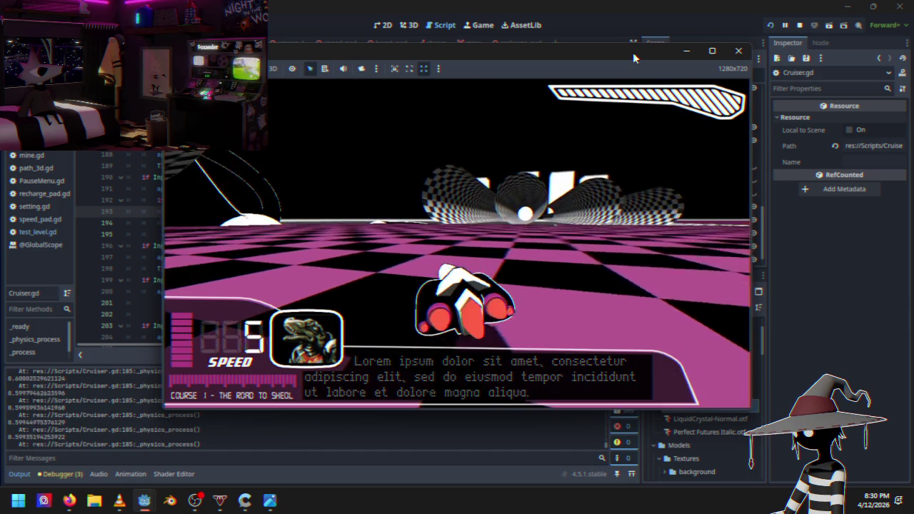
pyautogui.press('Up')
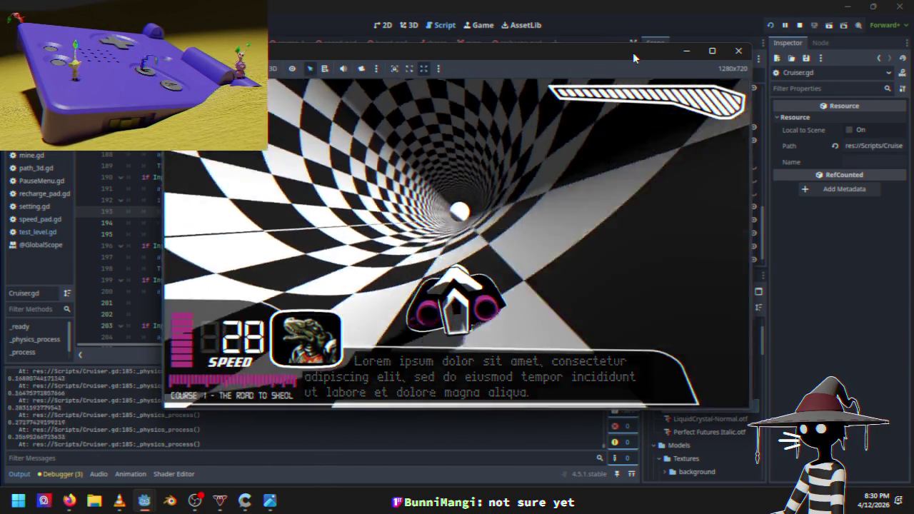
pyautogui.press('Escape')
pyautogui.press('Down')
pyautogui.press('Down')
pyautogui.press('Down')
pyautogui.press('Return')
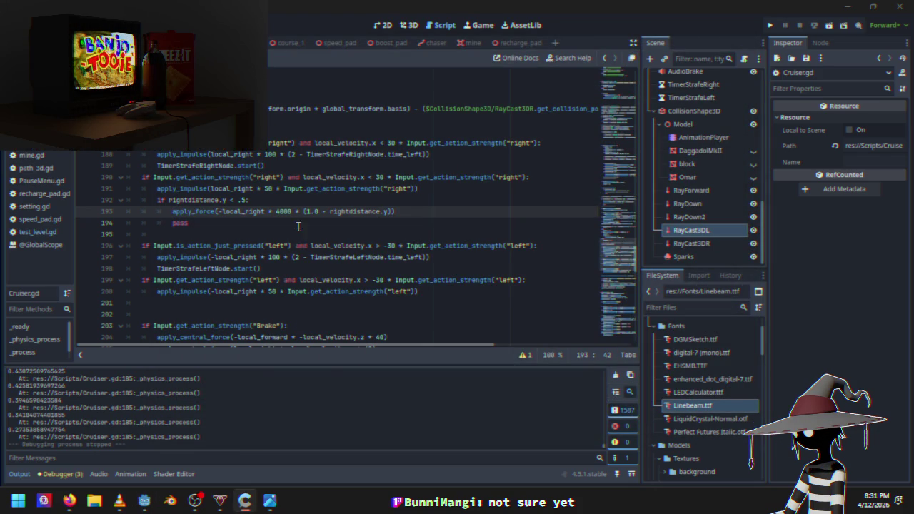
# Test the car with a 4050 force on line 193, then pause and quit to the main menu.
pyautogui.press('BackSpace')
pyautogui.write('5')
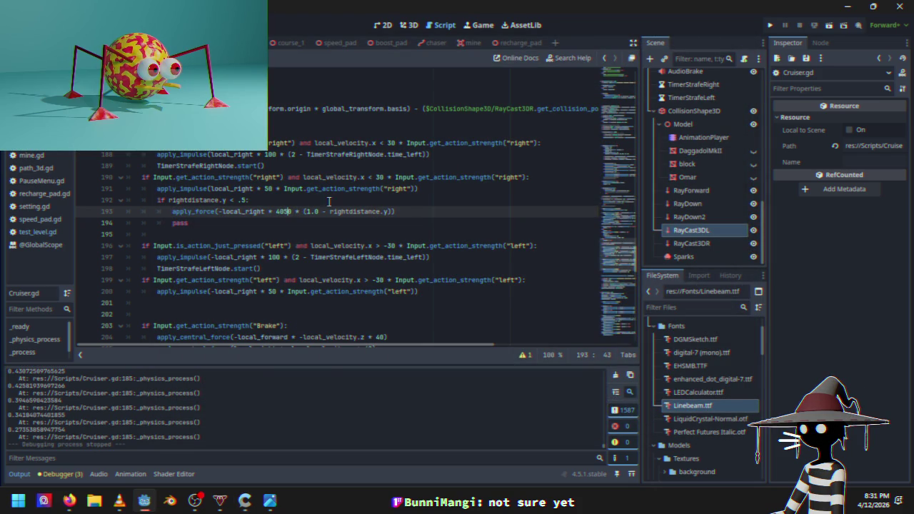
pyautogui.click(770, 25)
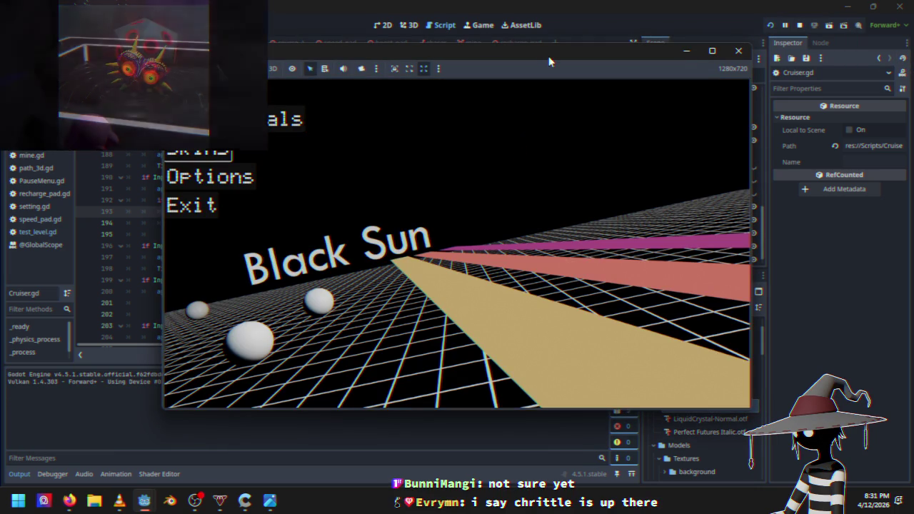
pyautogui.press('Return')
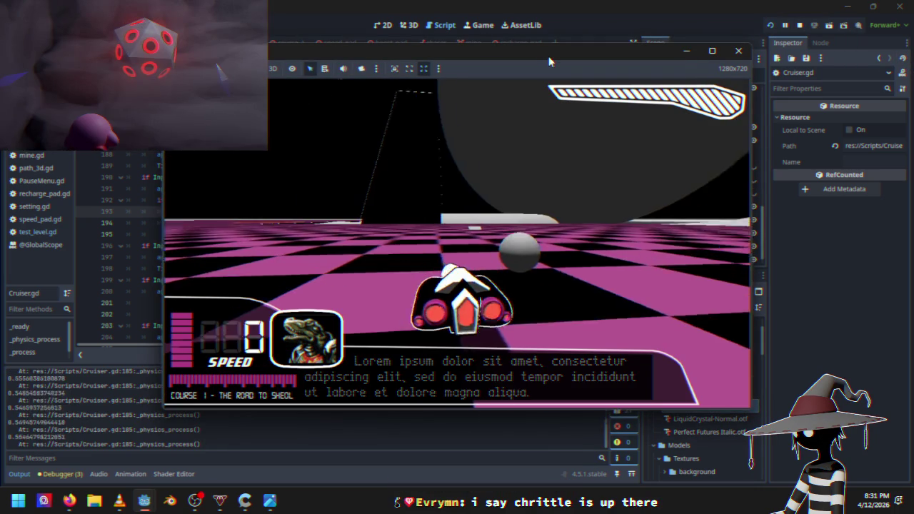
pyautogui.press('w')
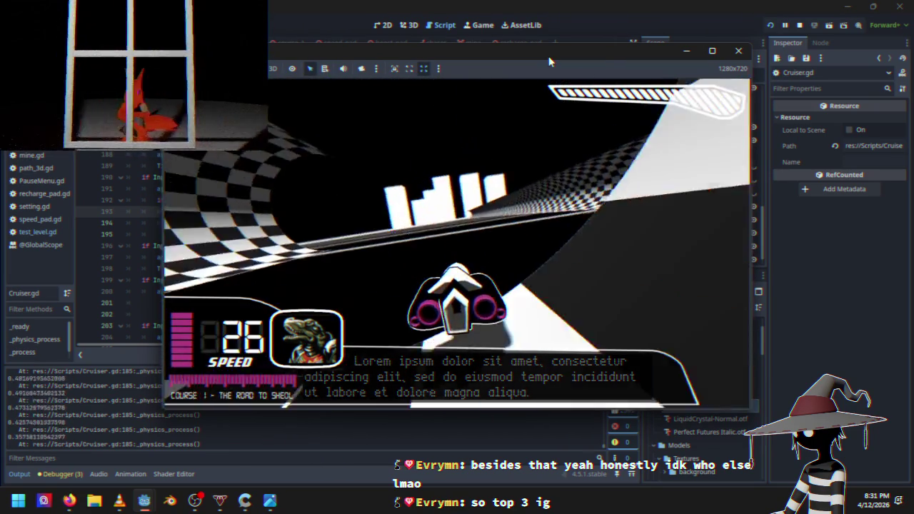
pyautogui.press('Escape')
pyautogui.press('Down')
pyautogui.press('Down')
pyautogui.press('Down')
pyautogui.press('Return')
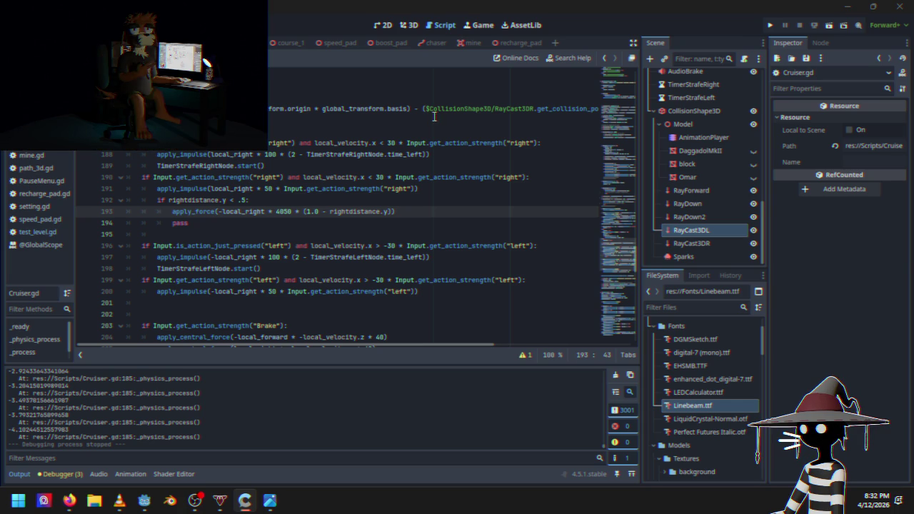
# Duplicate the 4050 apply_force line, leaving the original line 193 commented out above the active line 194.
pyautogui.moveTo(171, 211); pyautogui.dragTo(398, 210)
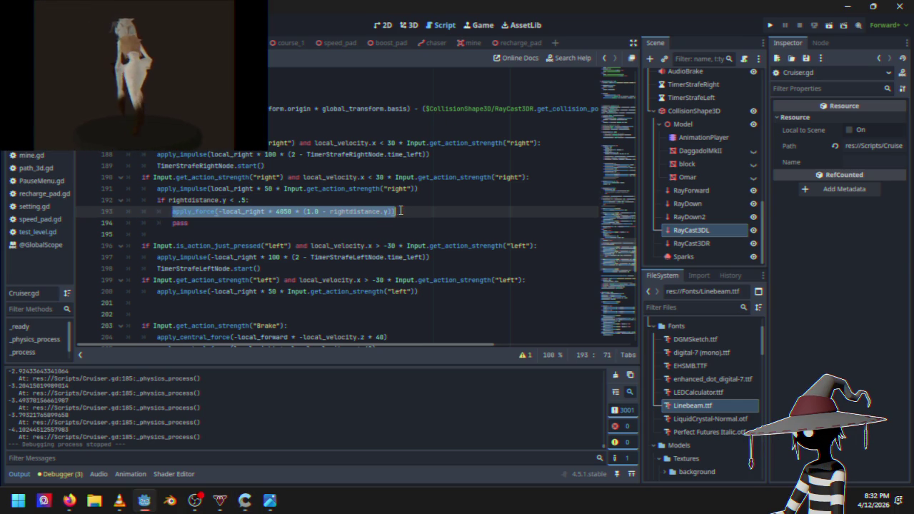
pyautogui.click(398, 211)
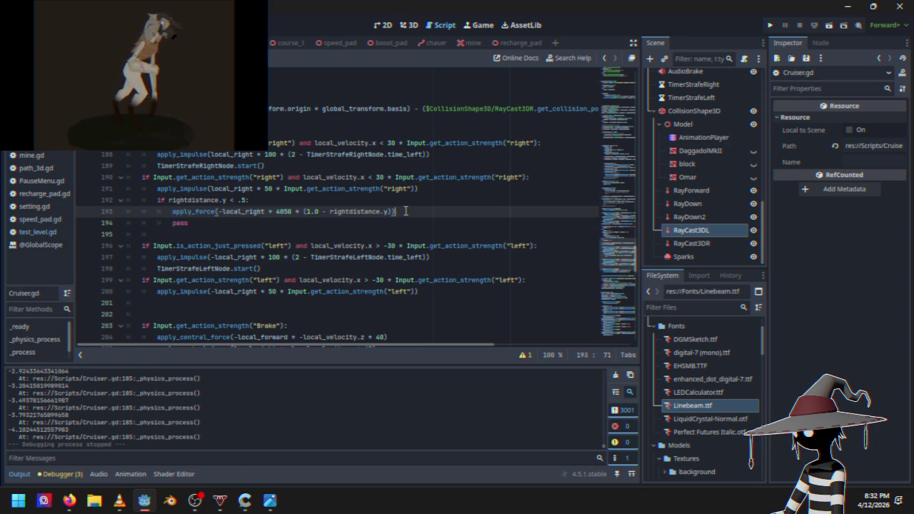
pyautogui.hotkey('ctrl', 'shift', 'd')
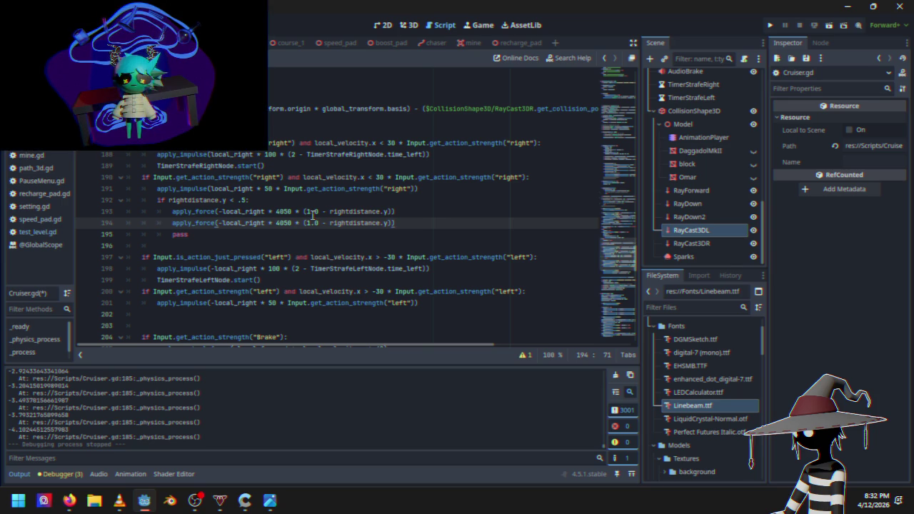
pyautogui.moveTo(172, 211); pyautogui.dragTo(402, 213)
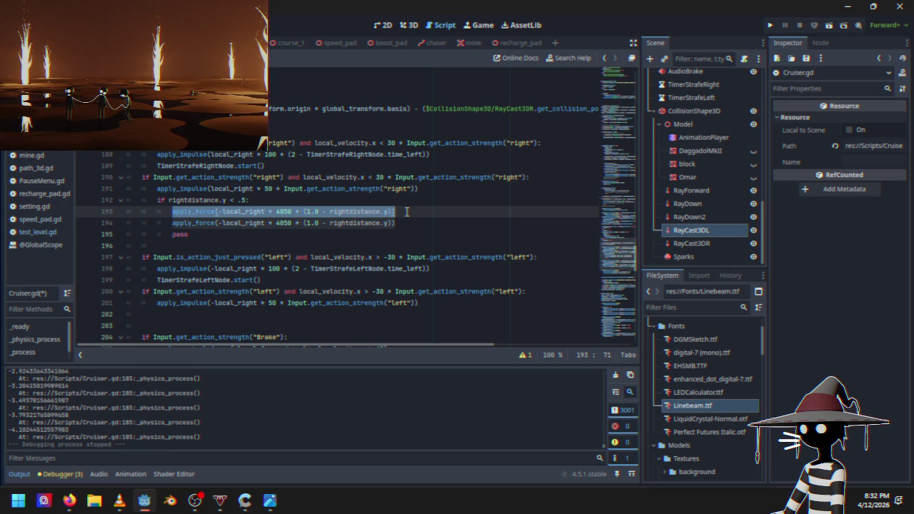
pyautogui.hotkey('ctrl', 'k')
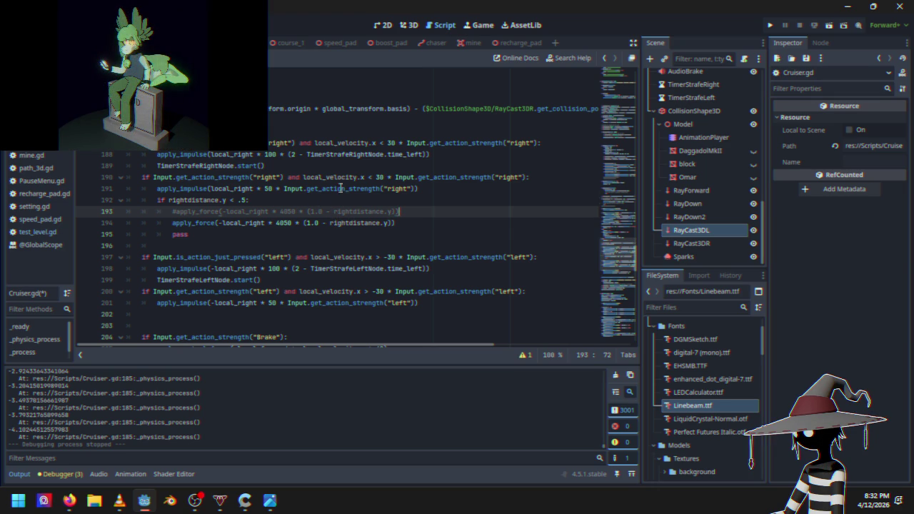
# Copy the pow(35000, (.999 - frontRayLength.y)) expression from line 154.
pyautogui.scroll(8, 305, 212)
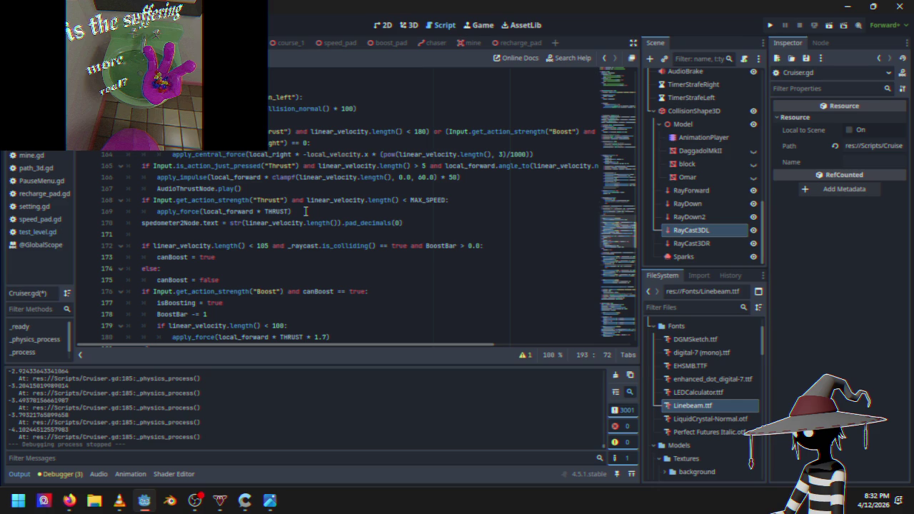
pyautogui.scroll(-4, 306, 211)
pyautogui.scroll(5, 305, 212)
pyautogui.scroll(-11, 305, 211)
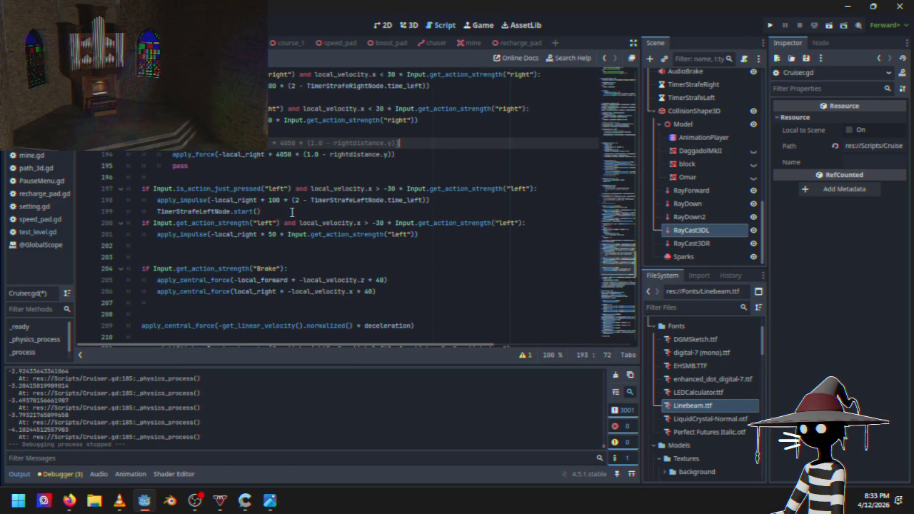
pyautogui.scroll(13, 300, 211)
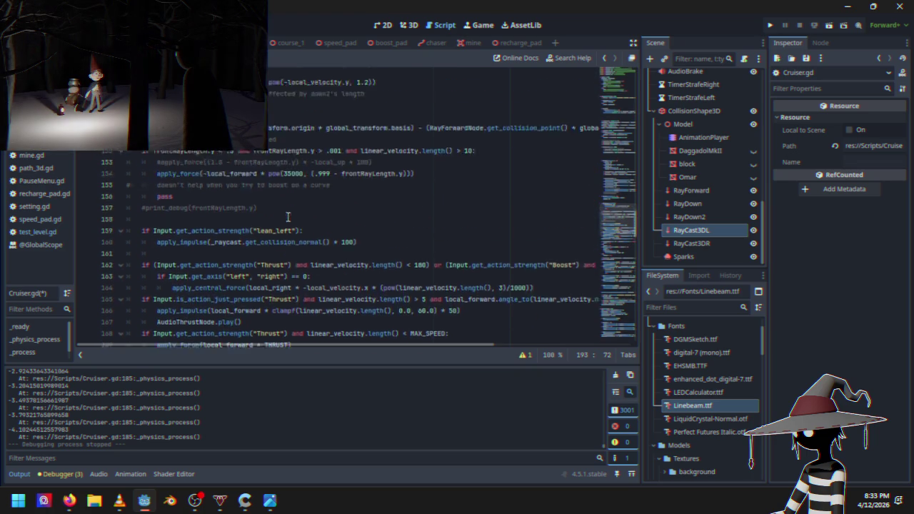
pyautogui.scroll(2, 292, 218)
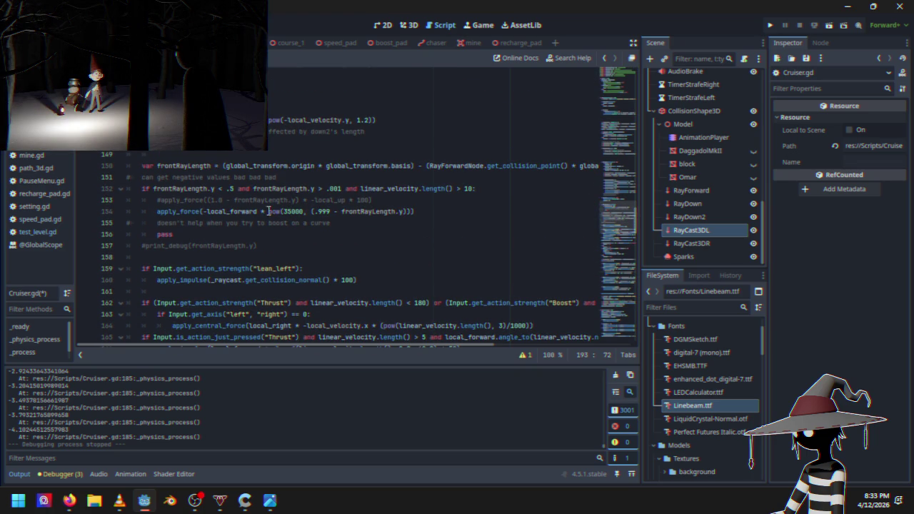
pyautogui.moveTo(262, 212); pyautogui.dragTo(412, 212)
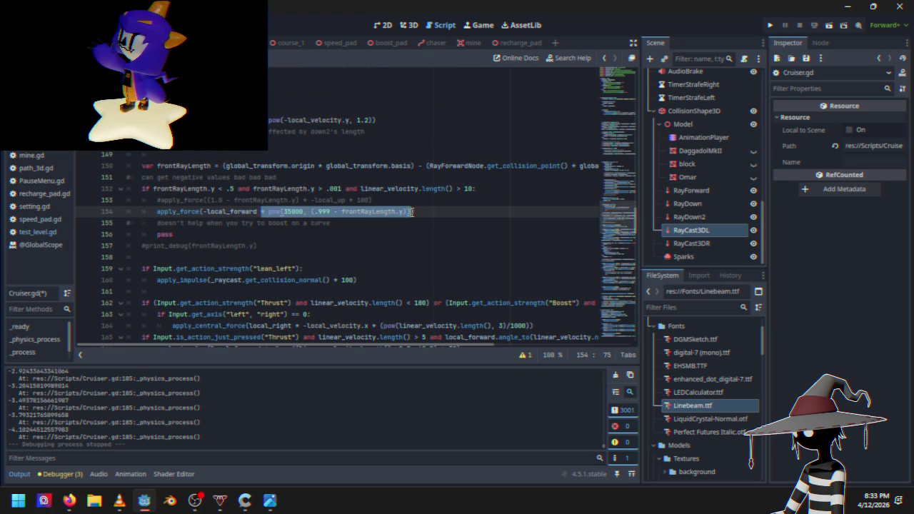
pyautogui.rightClick(396, 212)
pyautogui.click(428, 282)
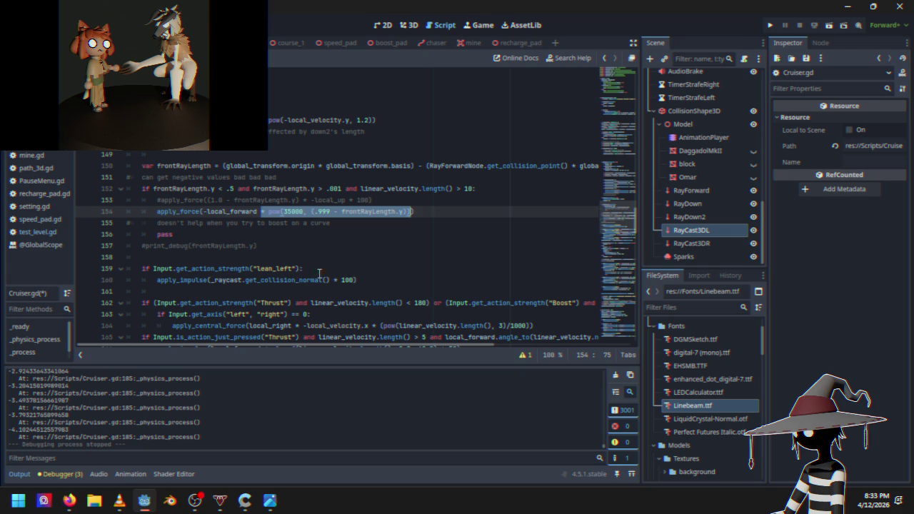
pyautogui.click(285, 279)
# Replace the 4050 multiplier on line 194 with the pow expression and launch the game.
pyautogui.scroll(-10, 299, 250)
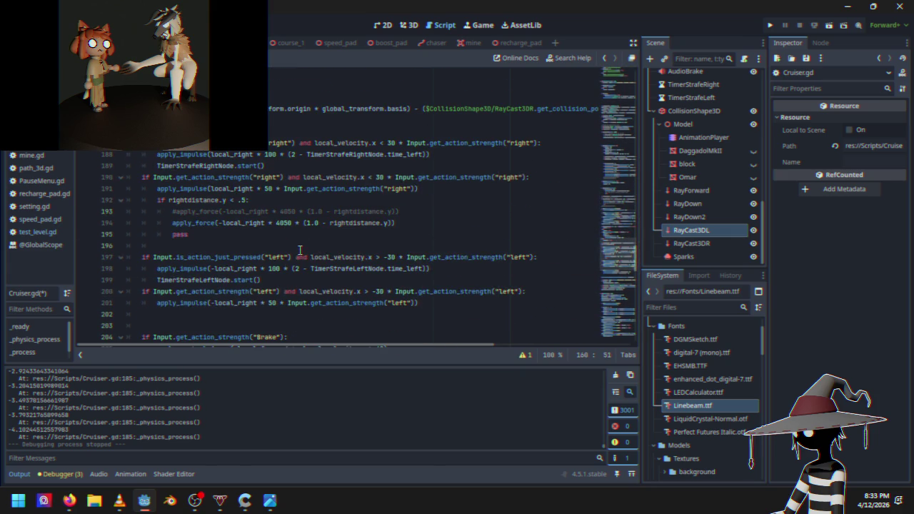
pyautogui.scroll(2, 300, 250)
pyautogui.scroll(1, 299, 250)
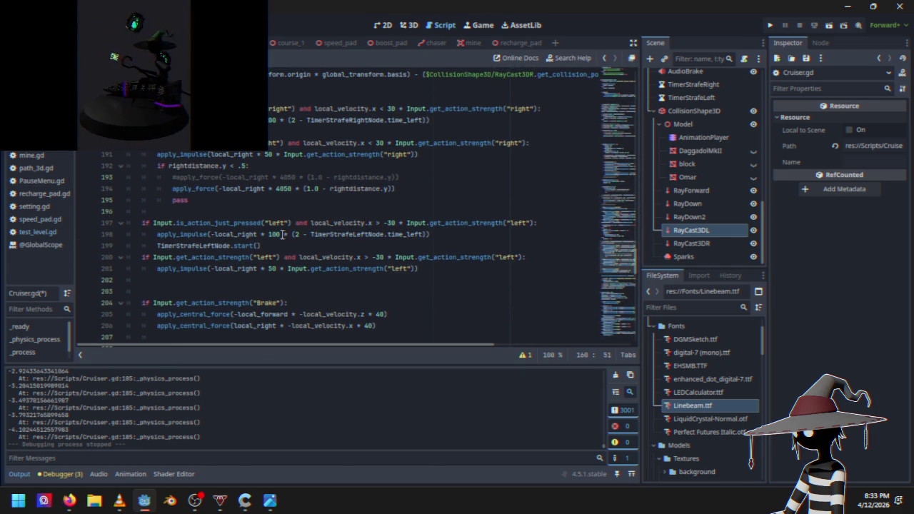
pyautogui.moveTo(276, 189); pyautogui.dragTo(414, 189)
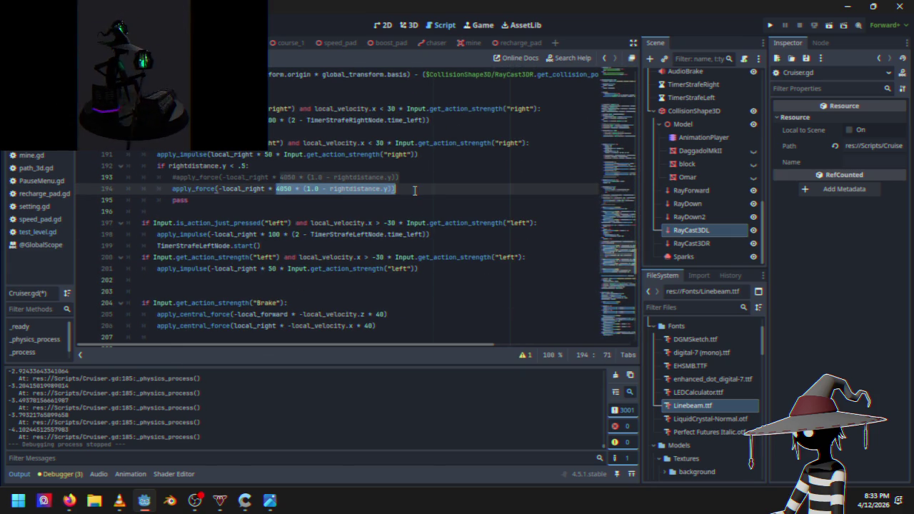
pyautogui.write('x')
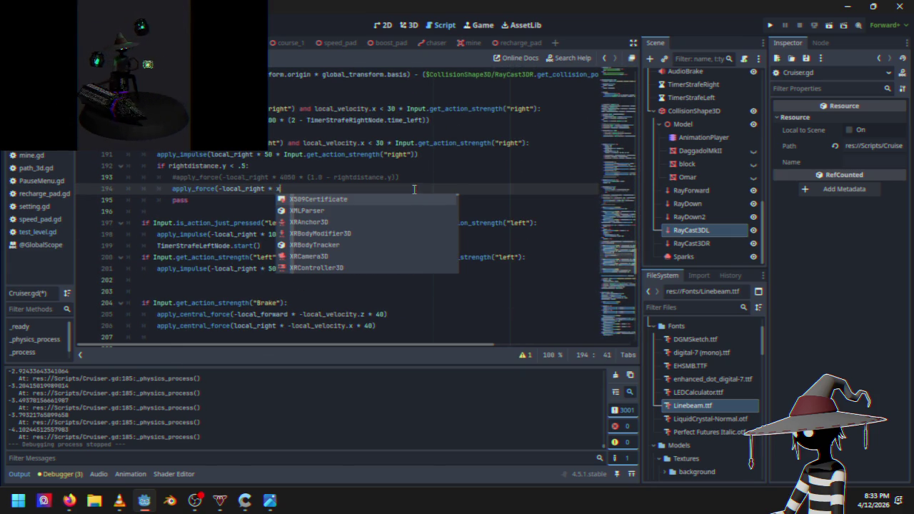
pyautogui.press('BackSpace')
pyautogui.hotkey('ctrl', 'v')
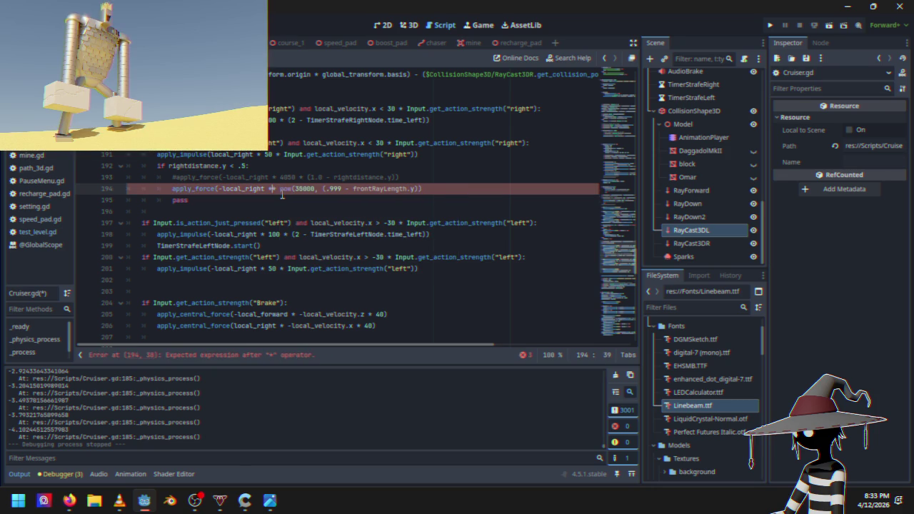
pyautogui.press('BackSpace')
pyautogui.write(')')
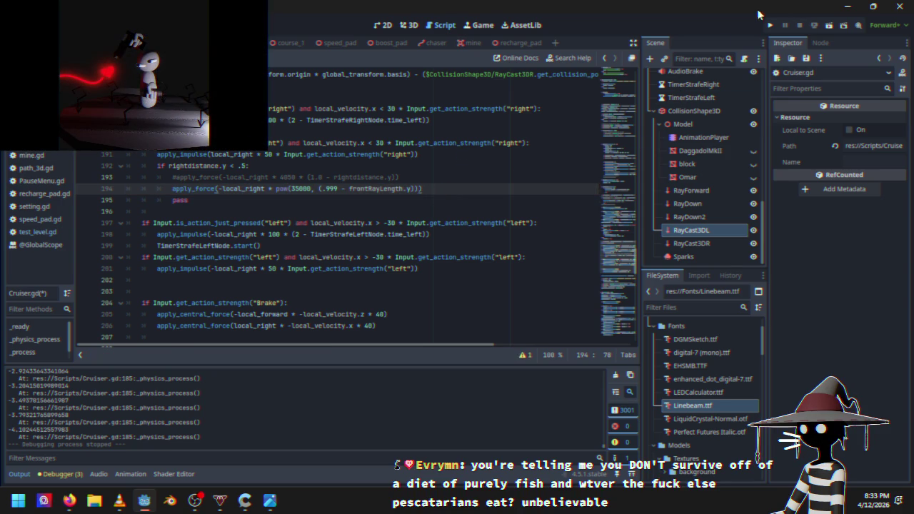
pyautogui.click(768, 27)
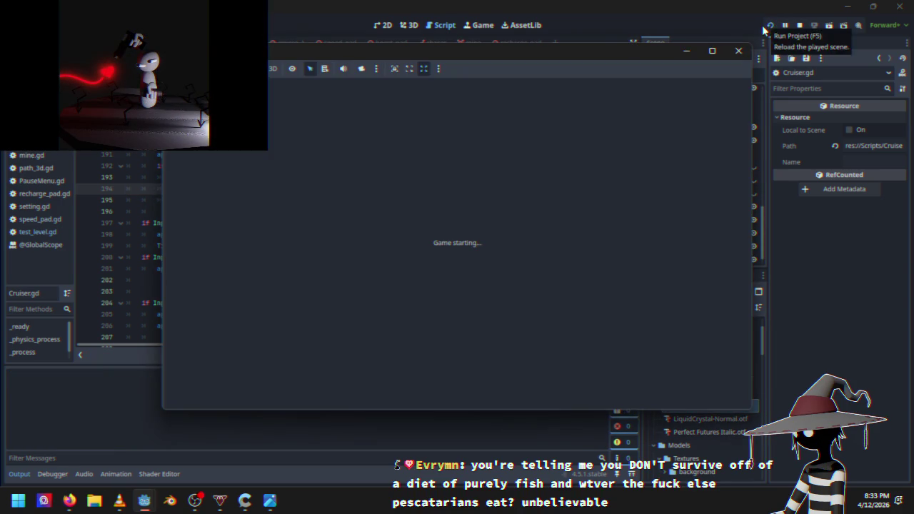
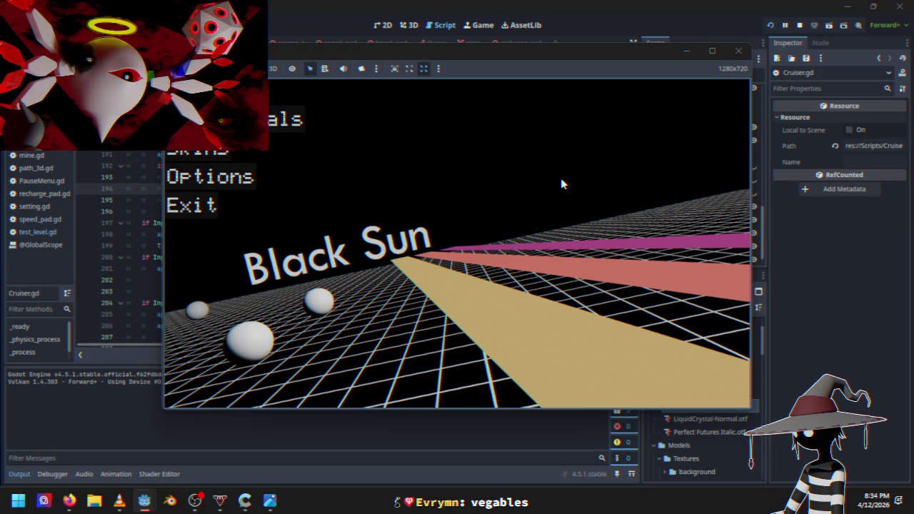
# Look through the Skins panel, then start Course 1 from the main menu.
pyautogui.press('Down')
pyautogui.press('Return')
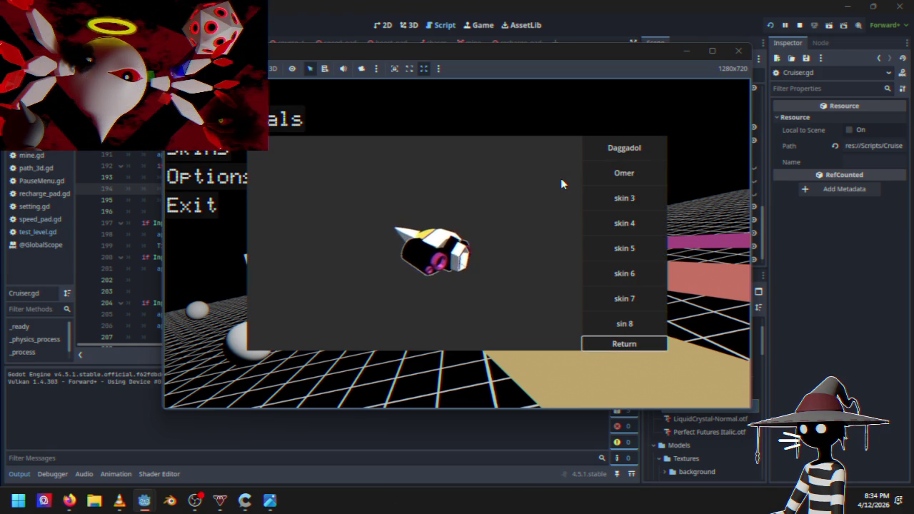
pyautogui.press('Return')
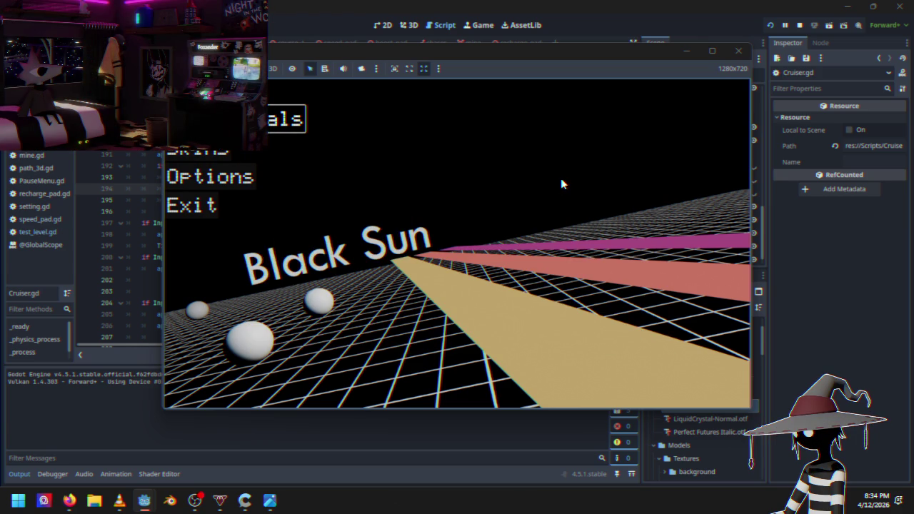
pyautogui.press('Return')
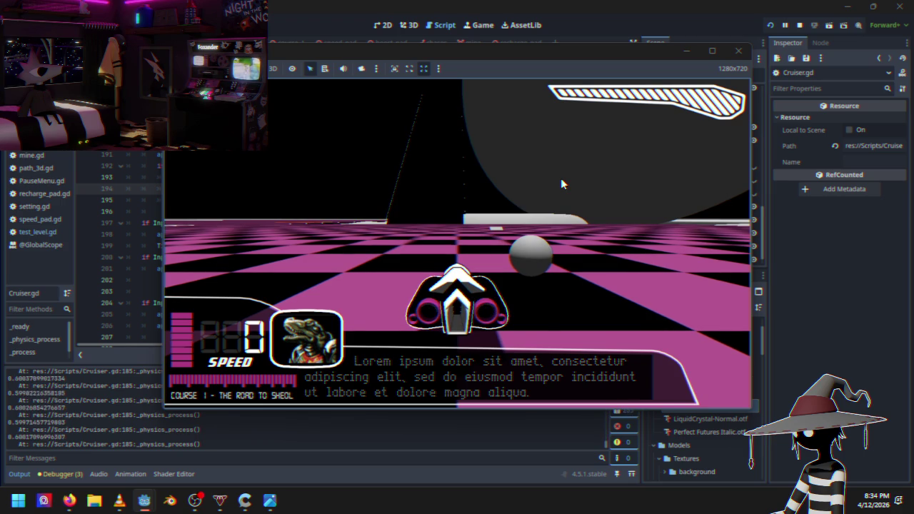
# Drive the cruiser along the checkered tunnel walls, then pause and quit to desktop.
pyautogui.press('Up')
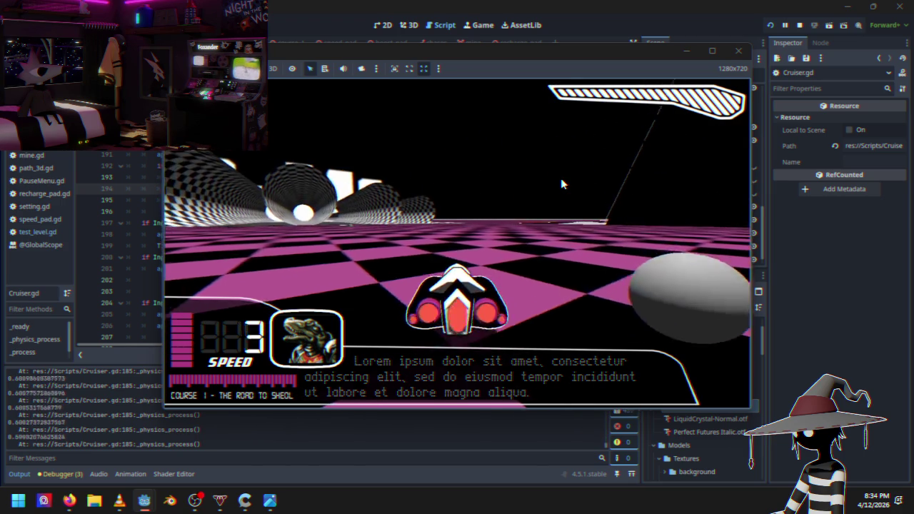
pyautogui.press('Left')
pyautogui.press('Up')
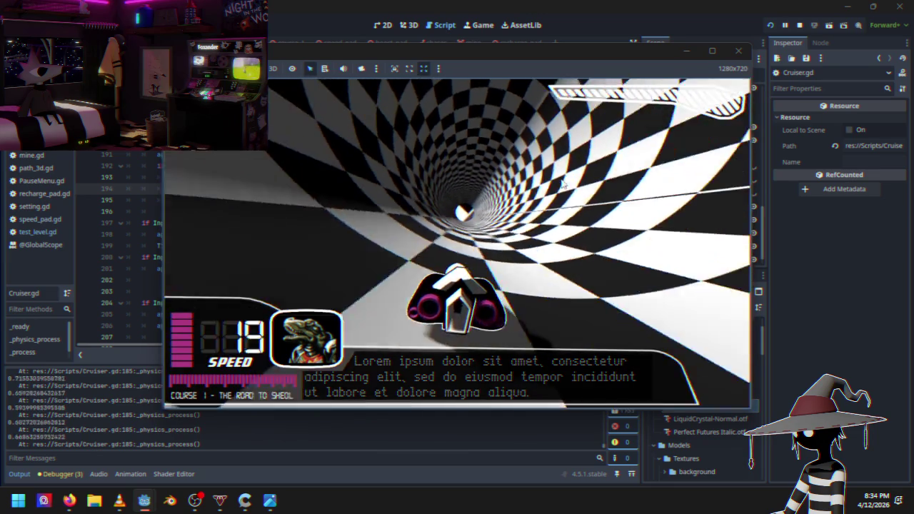
pyautogui.press('Up')
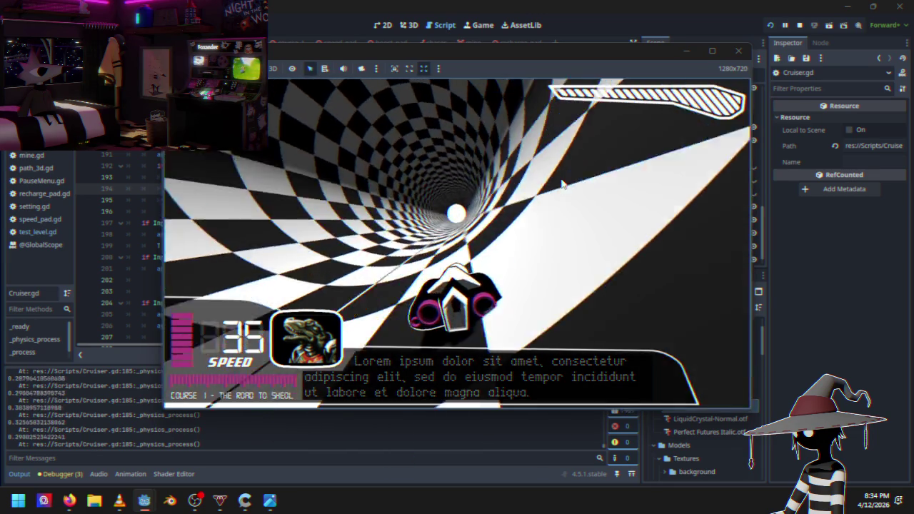
pyautogui.press('Up')
pyautogui.press('Escape')
pyautogui.press('Down')
pyautogui.press('Down')
pyautogui.press('Down')
pyautogui.press('Return')
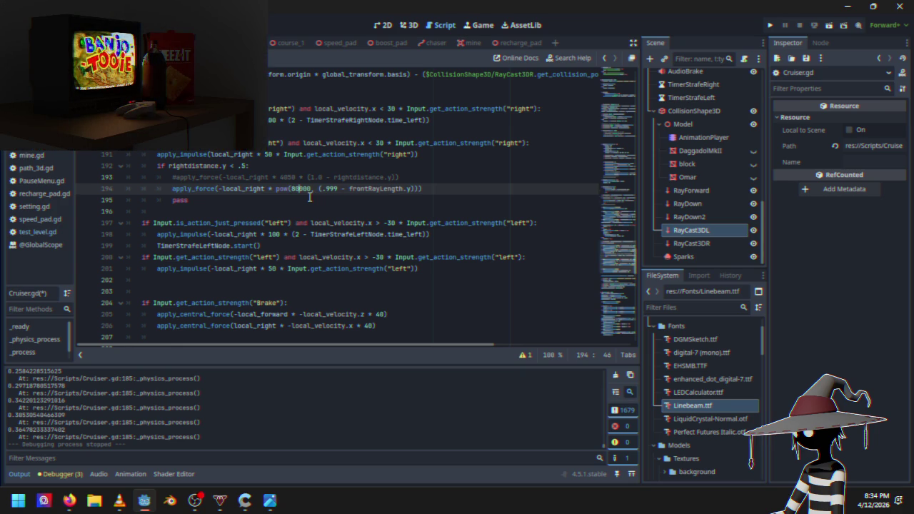
# Run the game with the 80000 strafe force and drive Course 1 through the checkered tube.
pyautogui.click(774, 27)
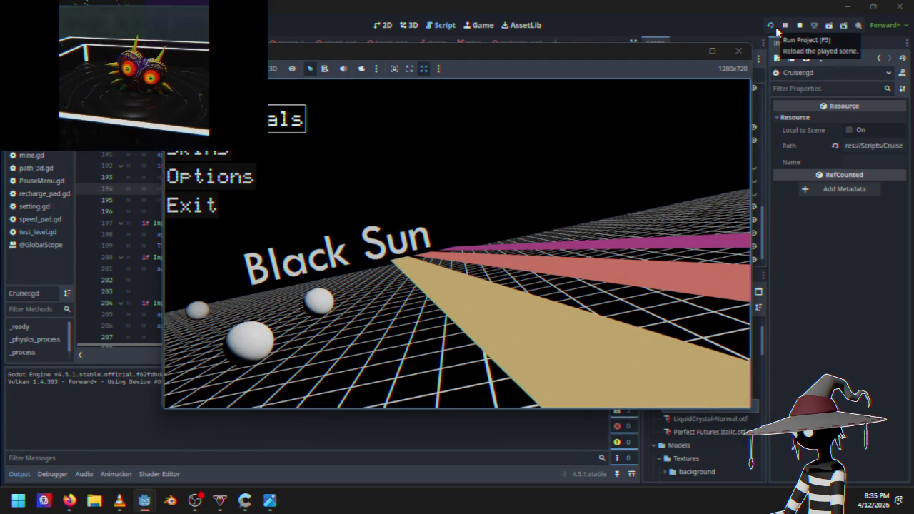
pyautogui.press('Return')
pyautogui.press('Left')
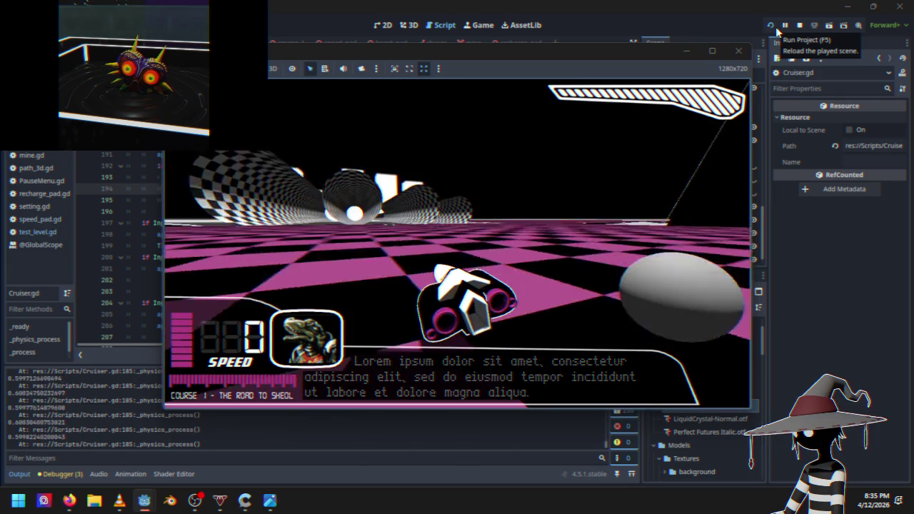
pyautogui.press('Up')
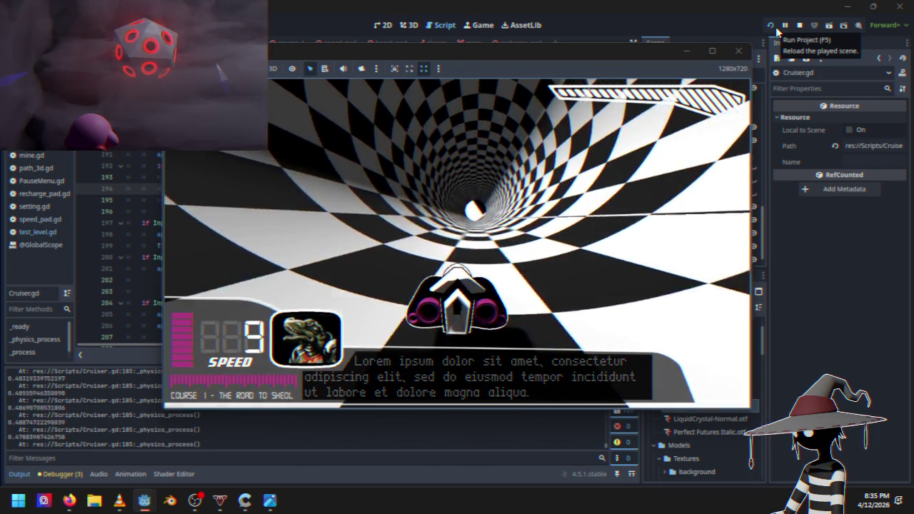
pyautogui.press('Up')
pyautogui.press('Up')
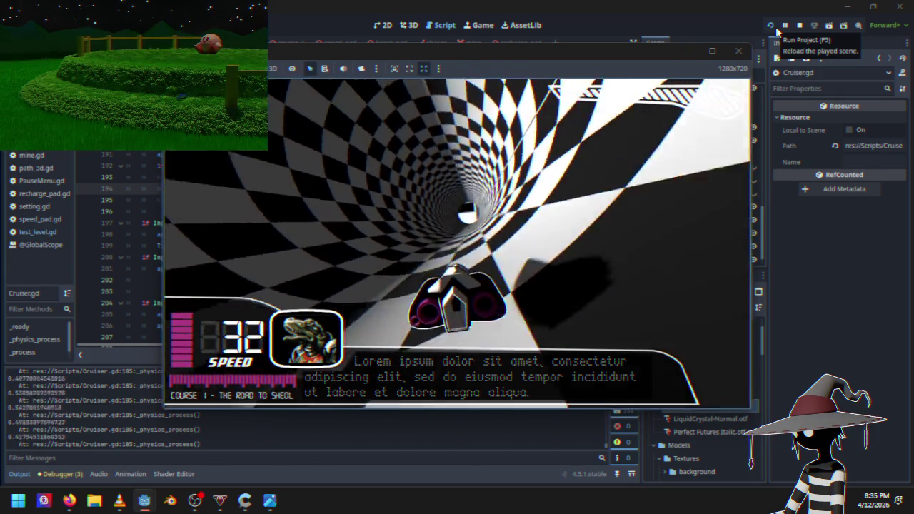
# Quit the game, change line 194's .999 offset to .9, and relaunch.
pyautogui.press('Escape')
pyautogui.press('Down')
pyautogui.press('Down')
pyautogui.press('Down')
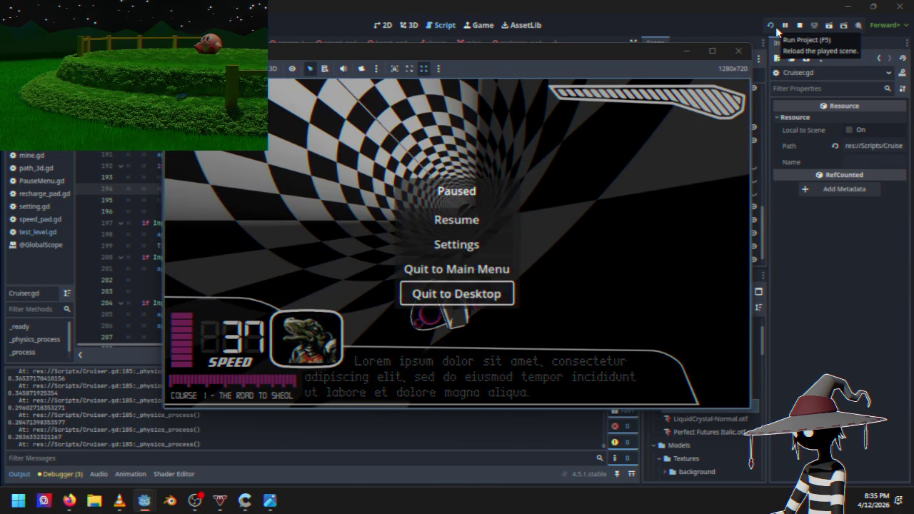
pyautogui.press('Return')
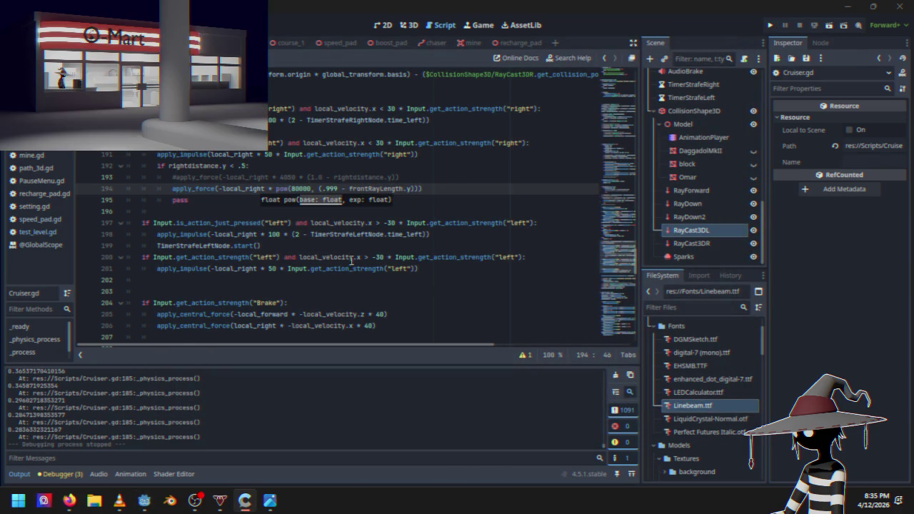
pyautogui.click(359, 194)
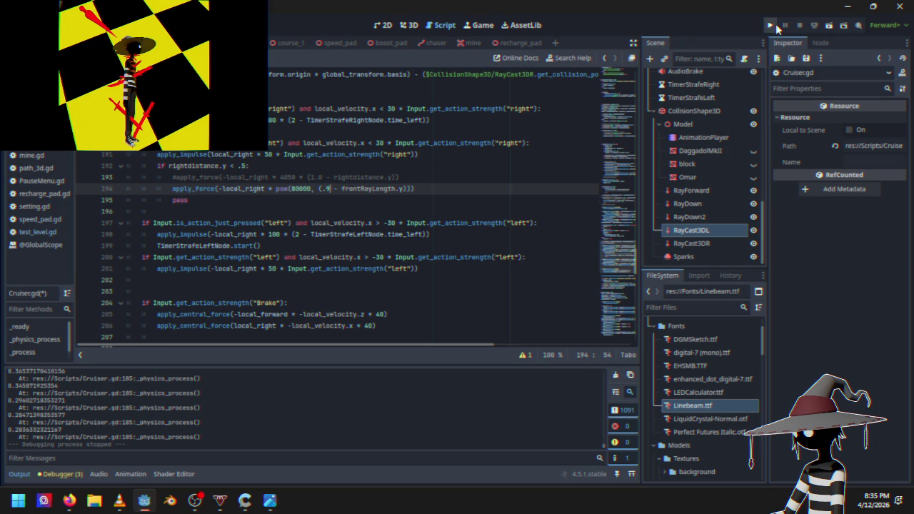
pyautogui.click(771, 25)
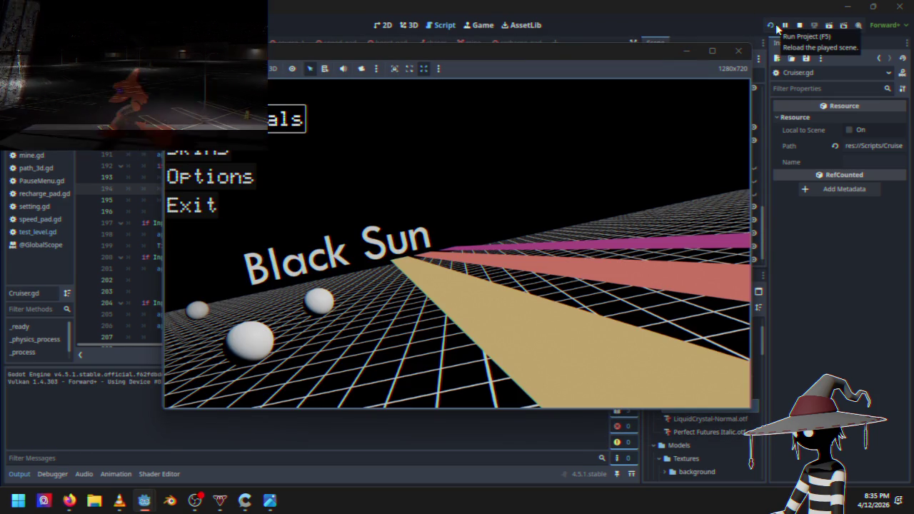
# Race through the tunnel with the .9 setting, then pause and quit back to the editor.
pyautogui.press('Return')
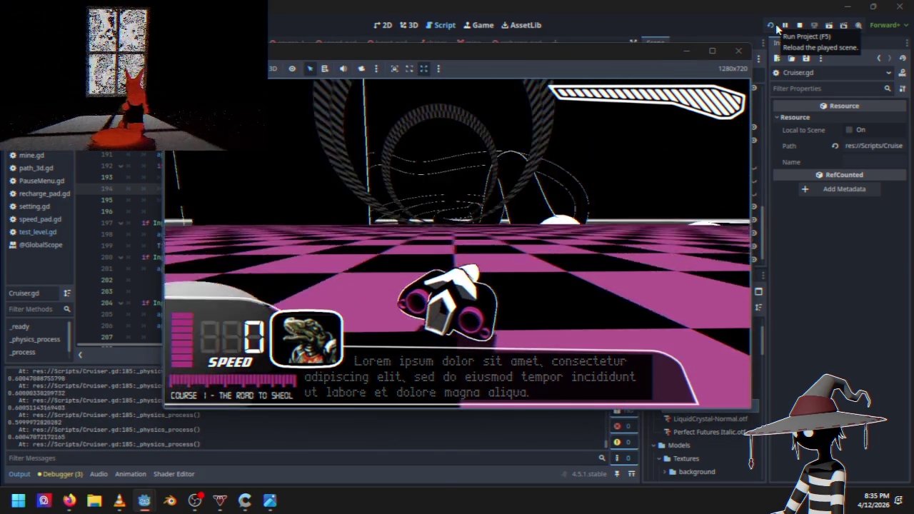
pyautogui.press('w')
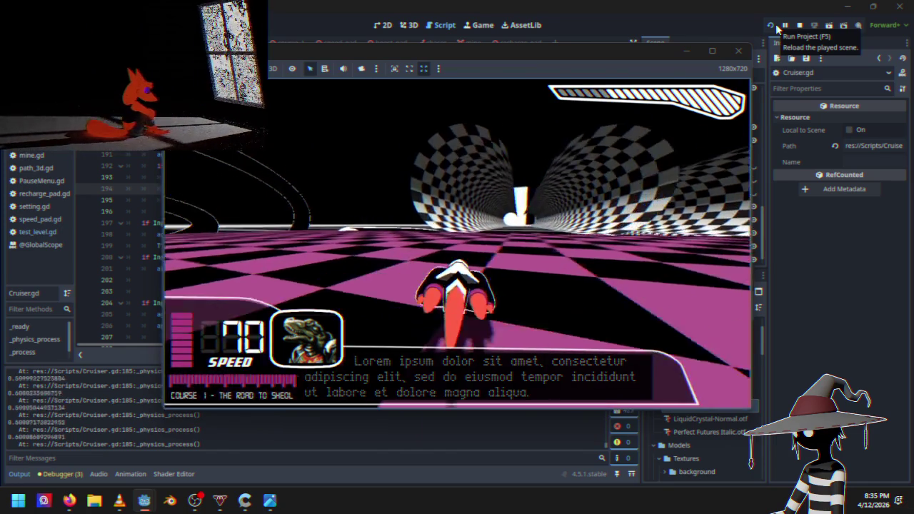
pyautogui.press('w')
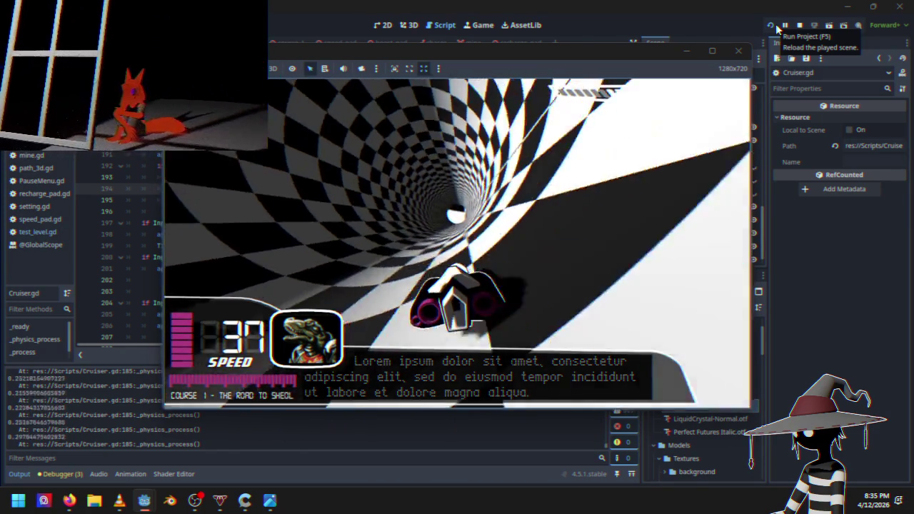
pyautogui.press('Escape')
pyautogui.press('Down')
pyautogui.press('Down')
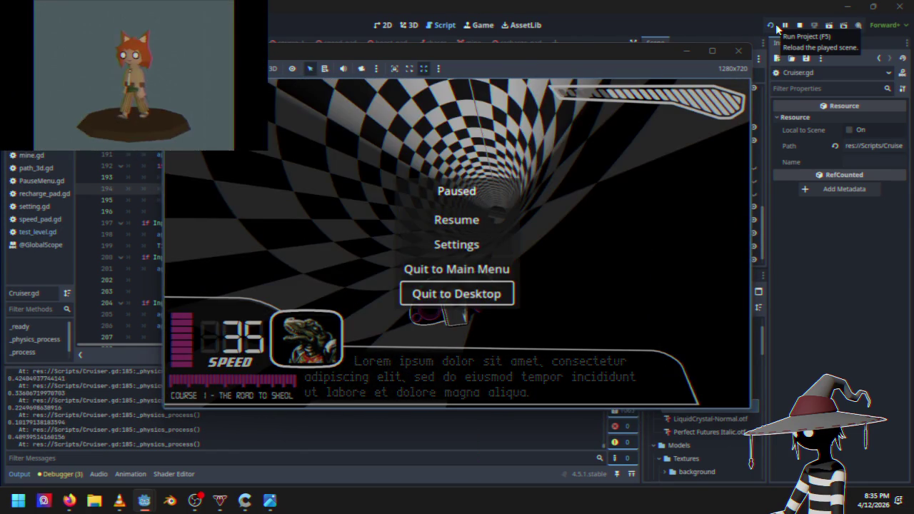
pyautogui.press('Down')
pyautogui.press('Return')
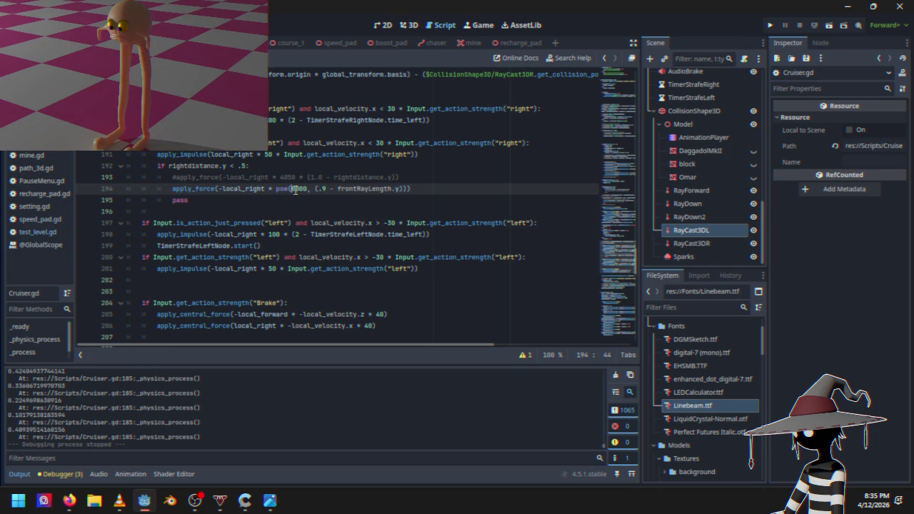
# Test-drive the 100000 strafe force through the tunnel, then pause and quit to the editor.
pyautogui.click(771, 27)
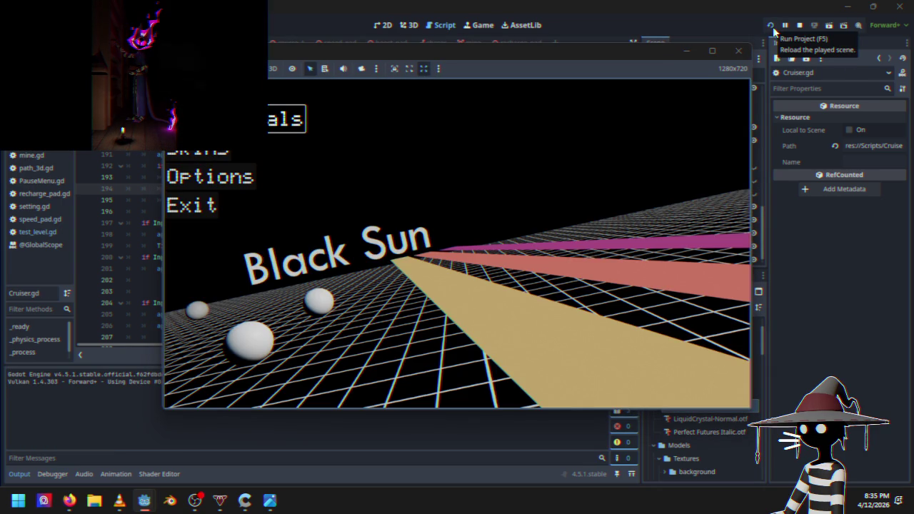
pyautogui.press('Return')
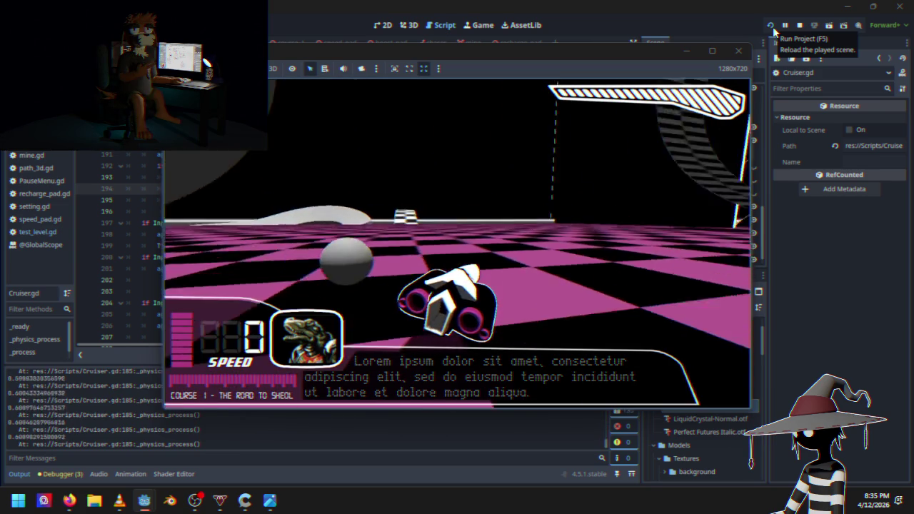
pyautogui.press('Up')
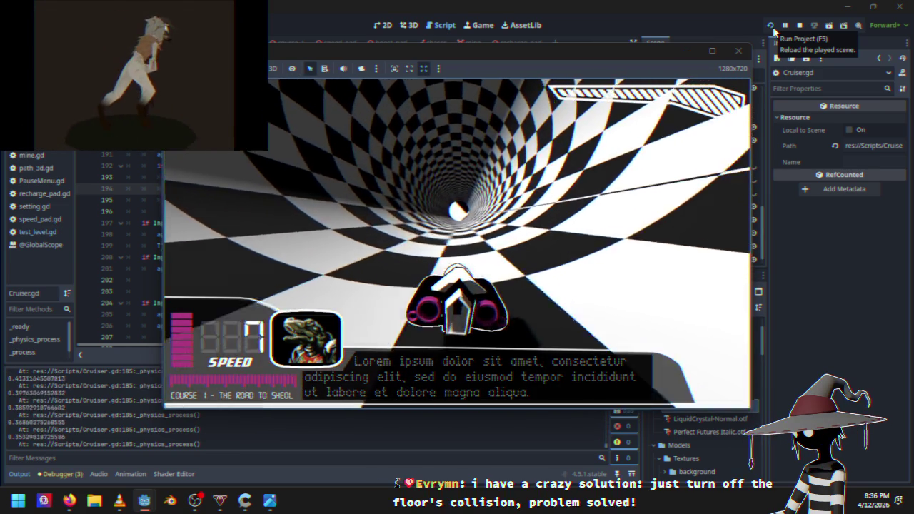
pyautogui.press('Escape')
pyautogui.press('Down')
pyautogui.press('Down')
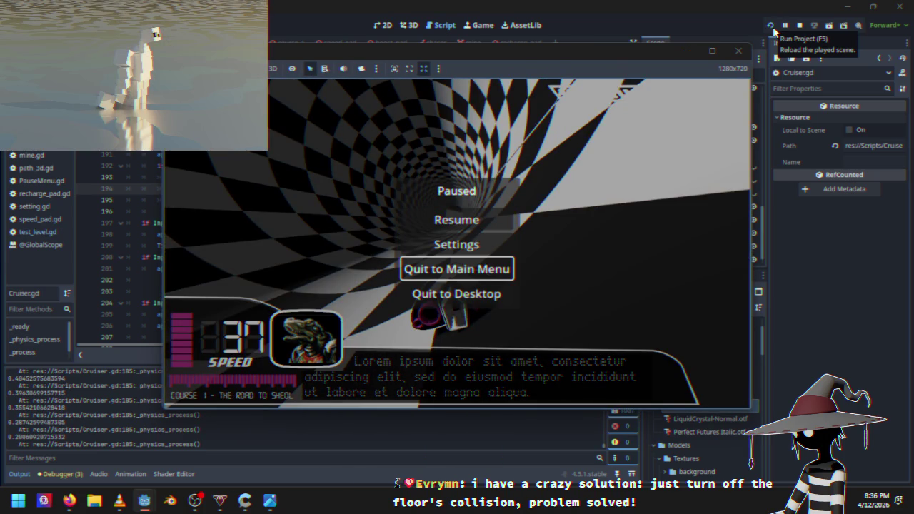
pyautogui.press('Down')
pyautogui.press('Down')
pyautogui.press('Up')
pyautogui.press('Return')
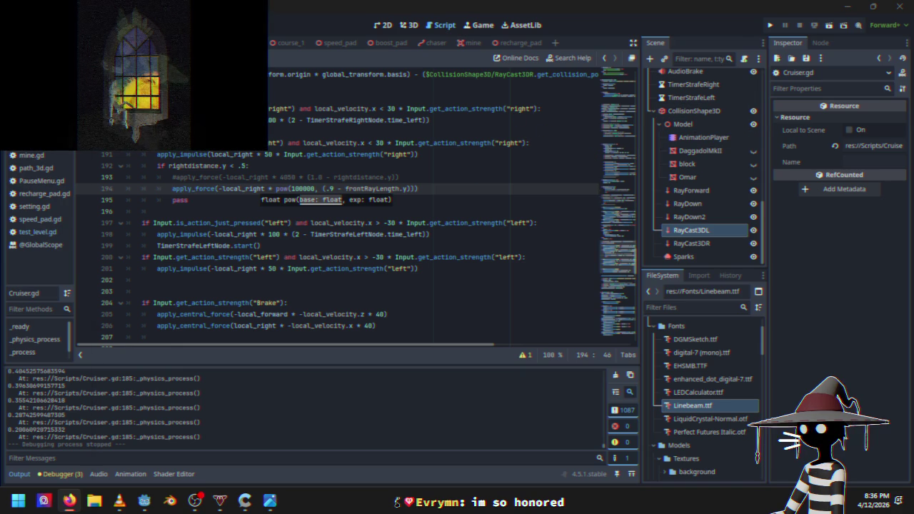
# Switch to the Firefox window showing the paper shredder image.
pyautogui.hotkey('alt', 'Tab')
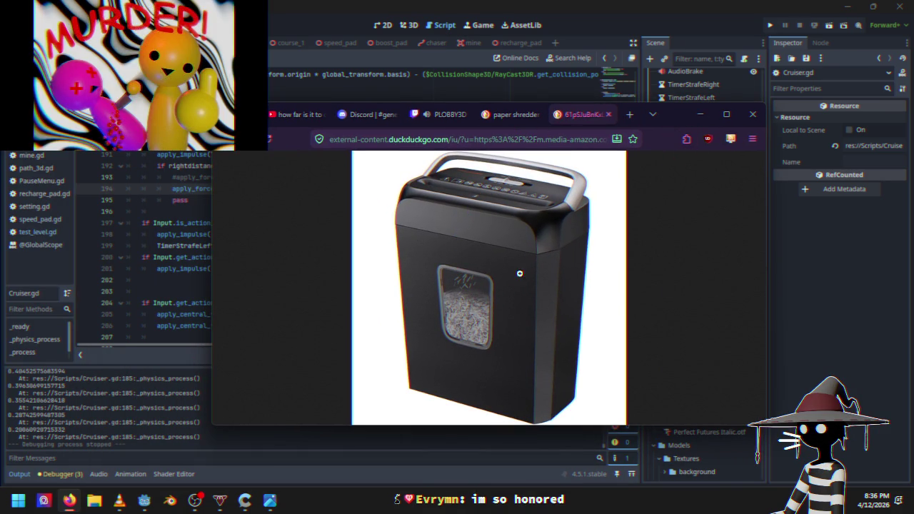
# Minimize Firefox so the Cruiser.gd script is visible again.
pyautogui.click(699, 114)
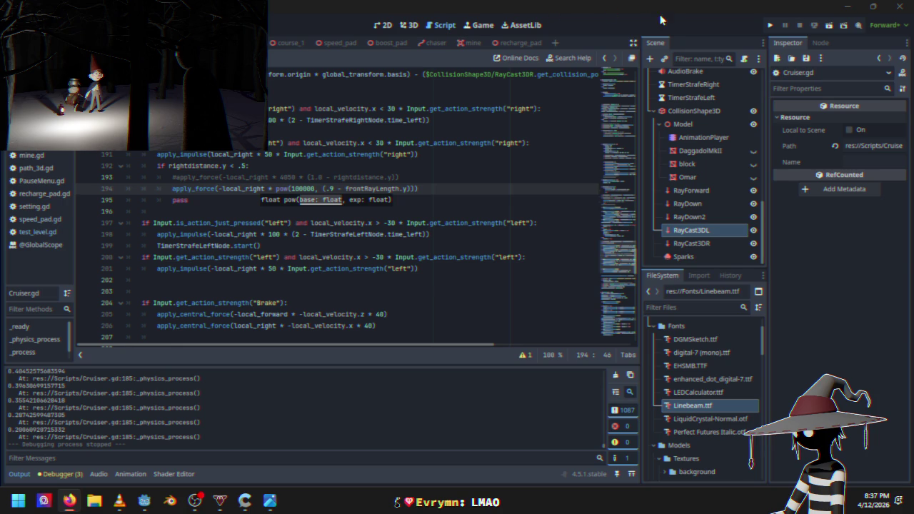
pyautogui.click(770, 25)
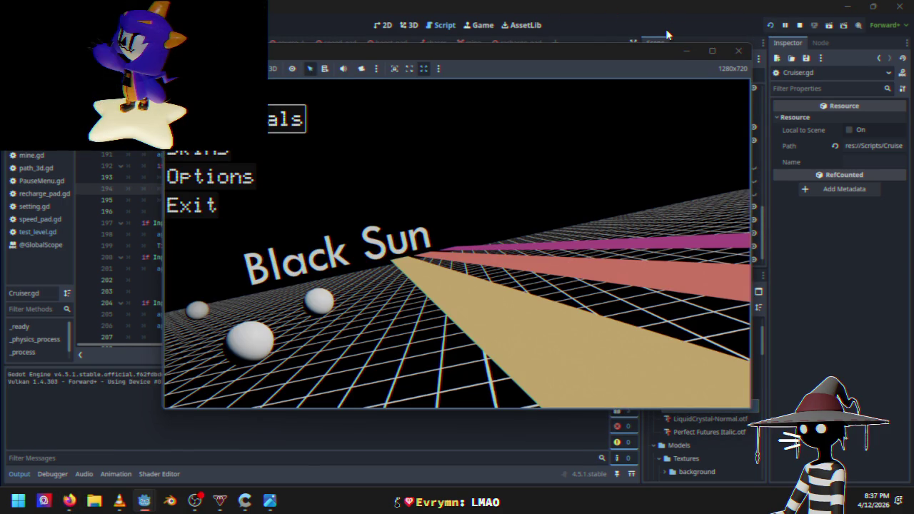
pyautogui.press('Return')
pyautogui.press('w')
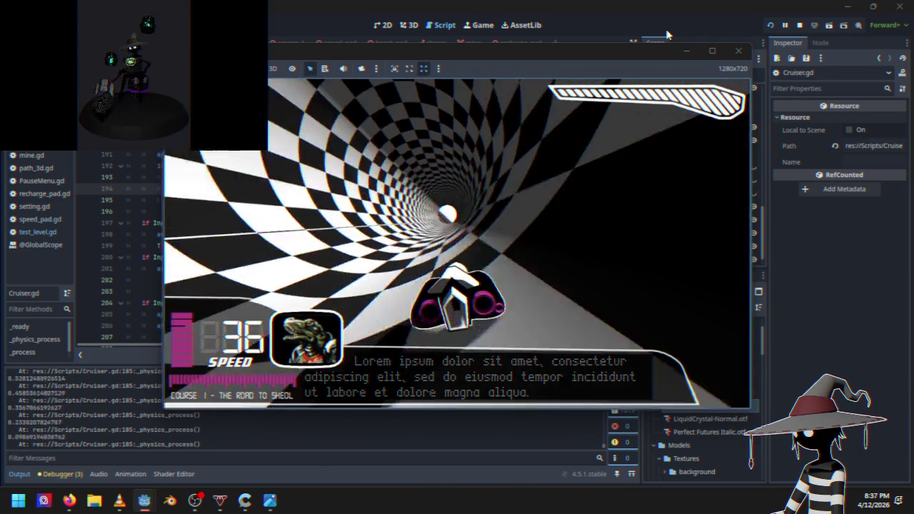
pyautogui.press('Escape')
pyautogui.press('Down')
pyautogui.press('Down')
pyautogui.press('Return')
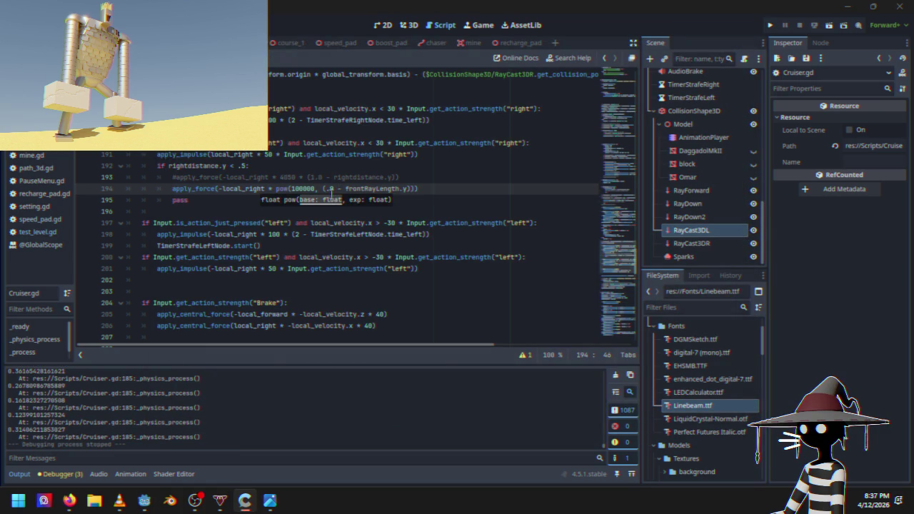
pyautogui.write('9')
# Edit line 194 toward pow(300000, (1 - frontRayLength.y)) and run the game.
pyautogui.click(335, 191)
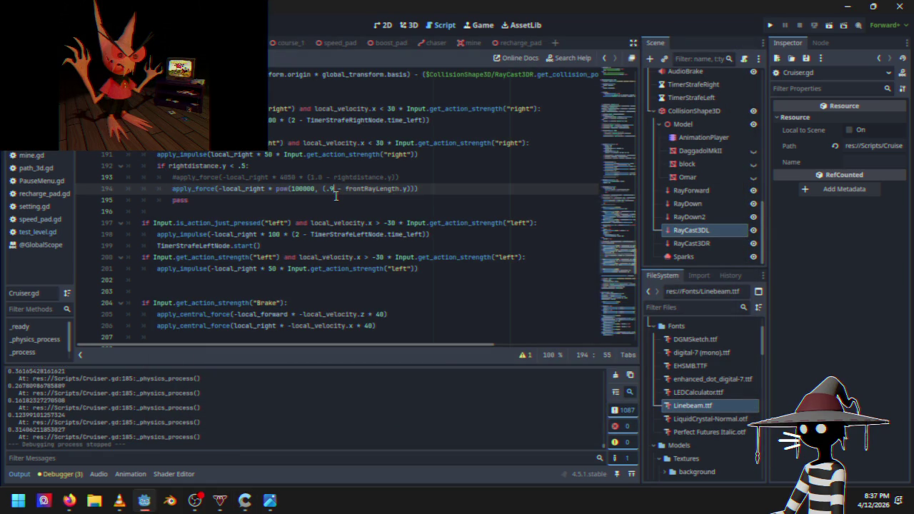
pyautogui.press('BackSpace')
pyautogui.write('1')
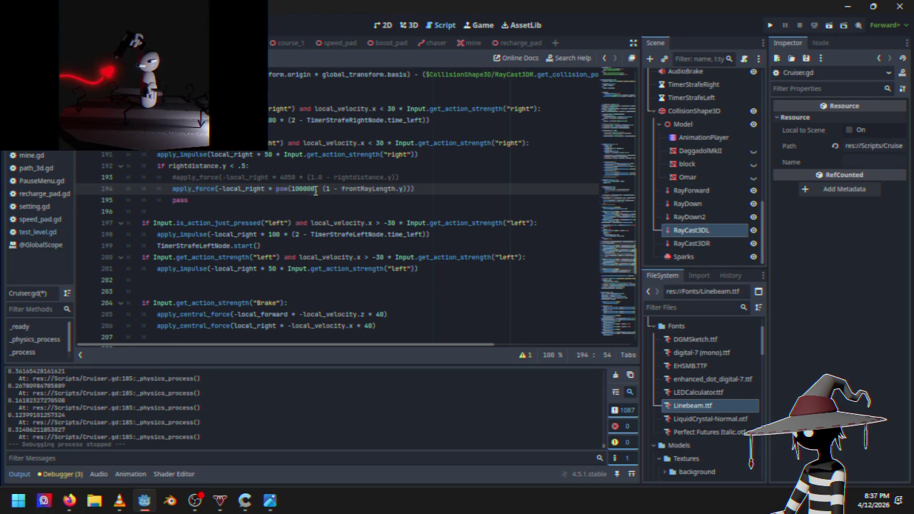
pyautogui.write('3')
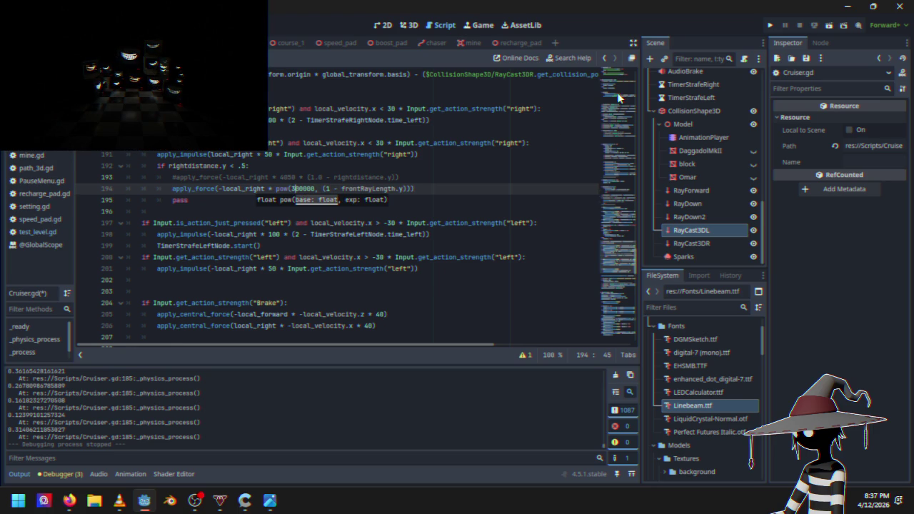
pyautogui.click(770, 26)
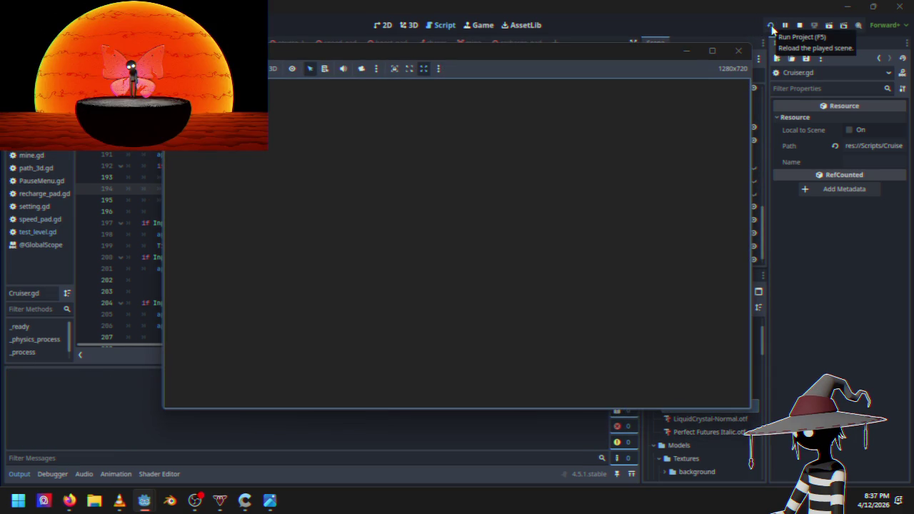